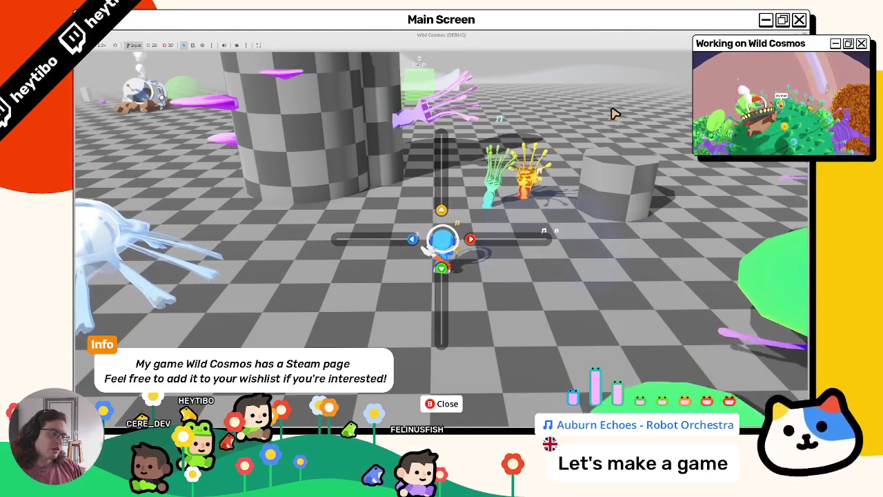
Step: Close the music panel, run the character right and reopen the music panel
key(Escape)
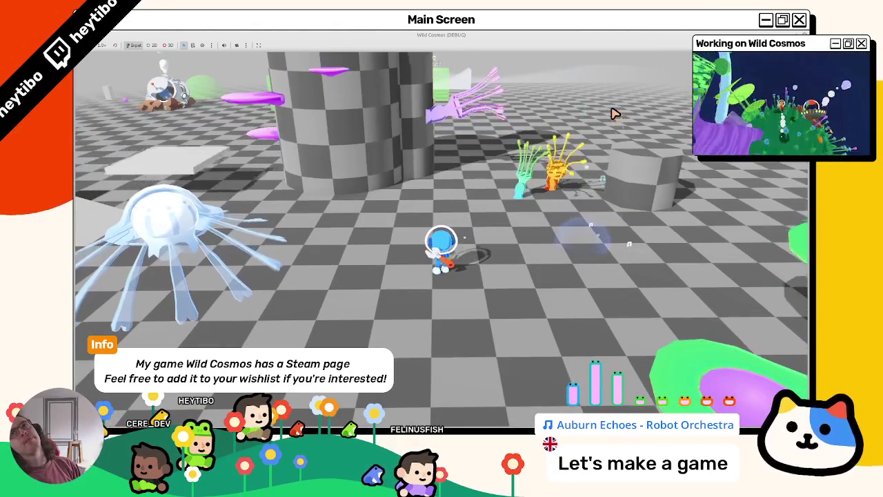
key(d)
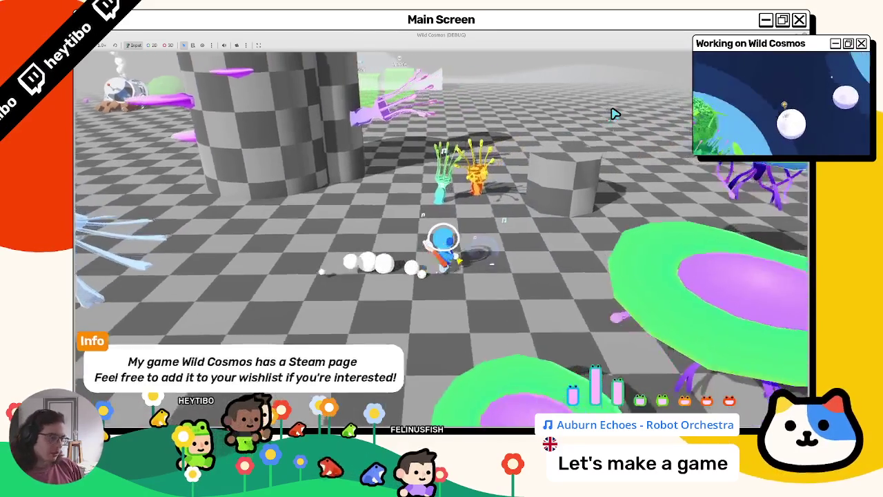
key(e)
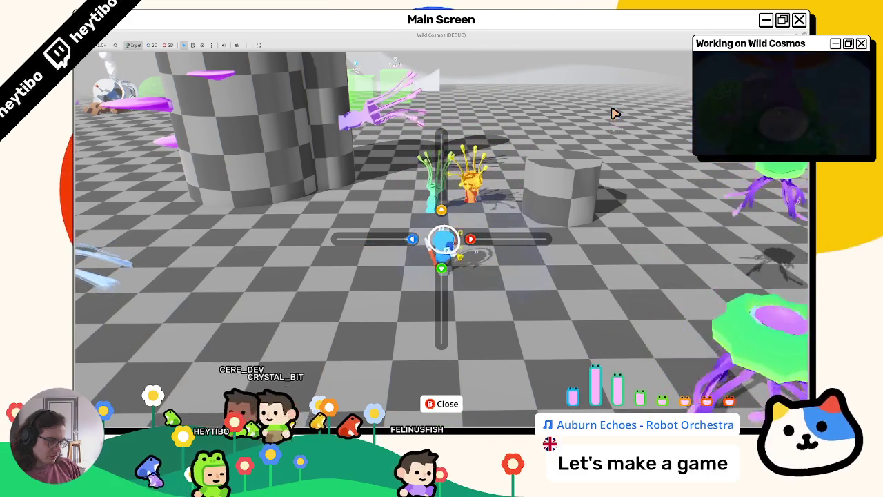
Step: Pause the game and bring up the Paramètres > Audio volume settings
key(Escape)
key(Down)
key(Return)
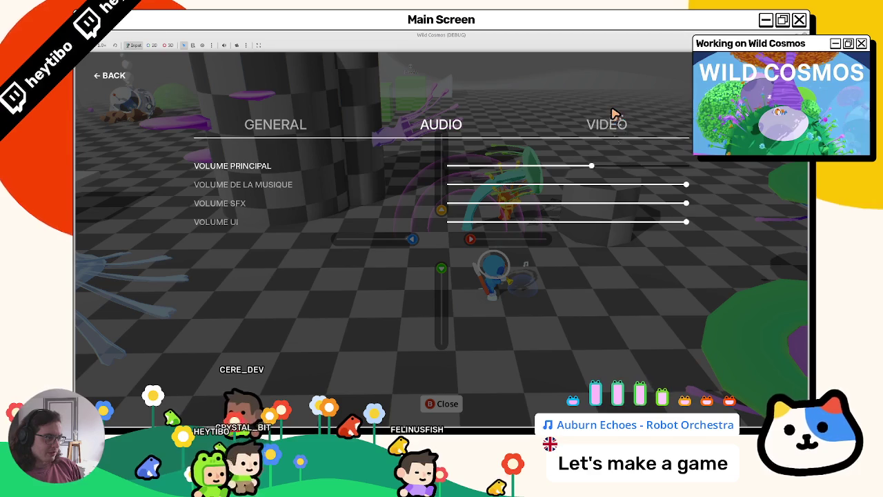
Step: Leave Audio settings, resume with Continuer, replay the music panel, then stop the game with F8
key(Escape)
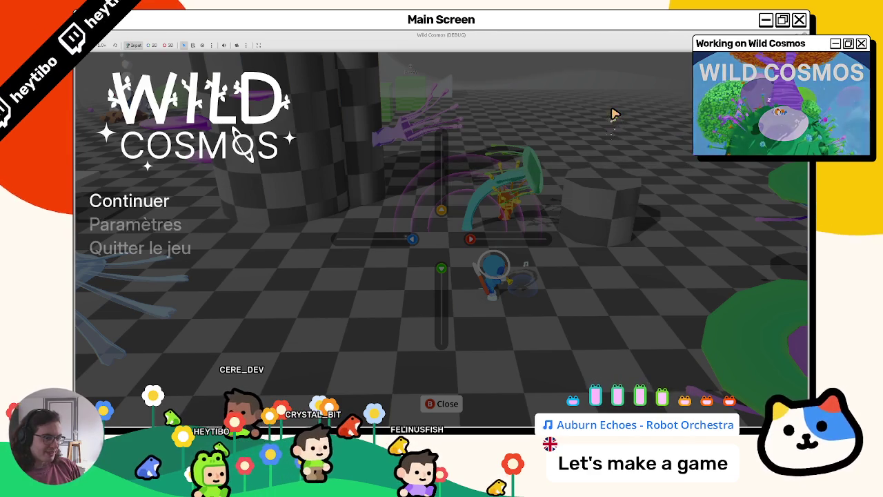
key(Up)
key(Return)
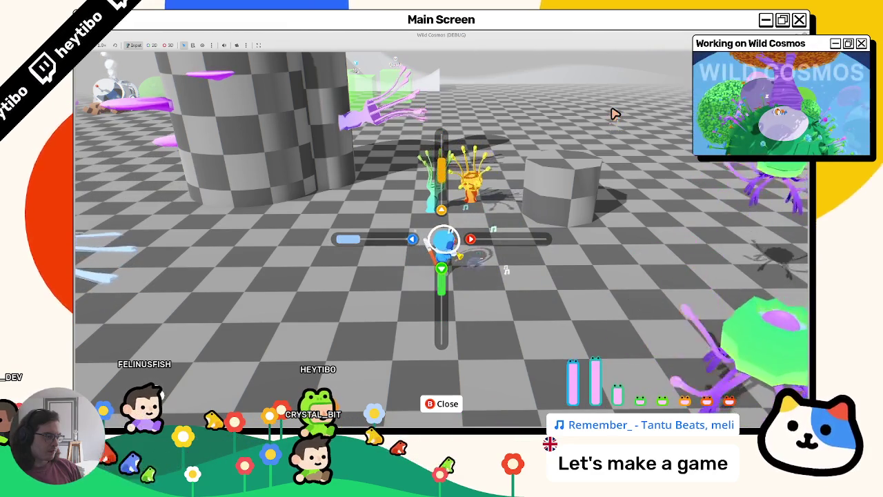
key(Escape)
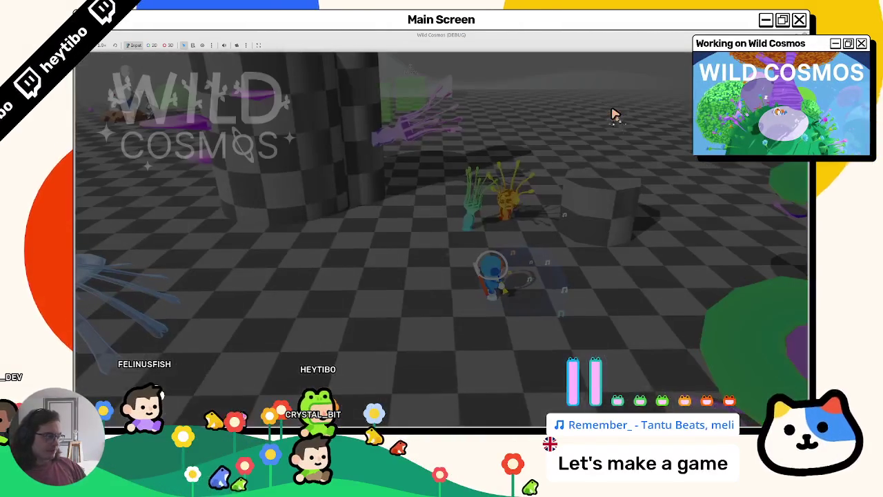
key(F8)
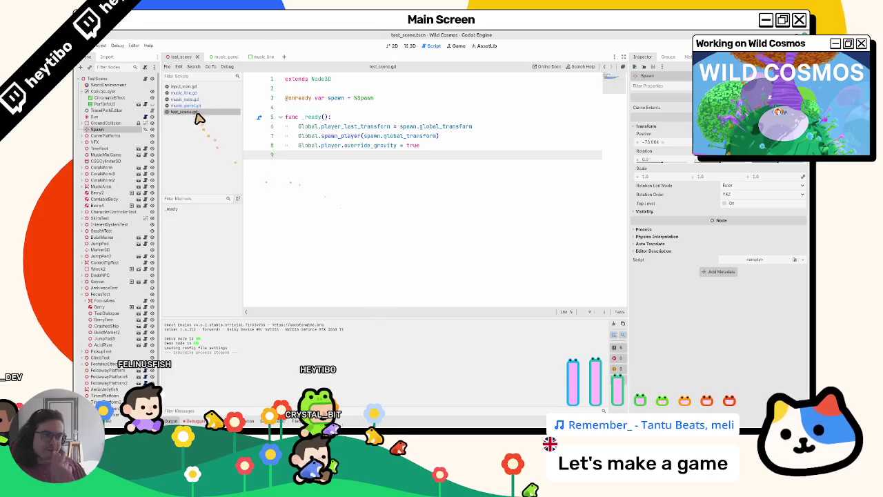
Step: Review music_panel.gd, music_note.gd, music_line.gd, input_icon.gd and test_scene.gd in turn
click(194, 106)
click(194, 100)
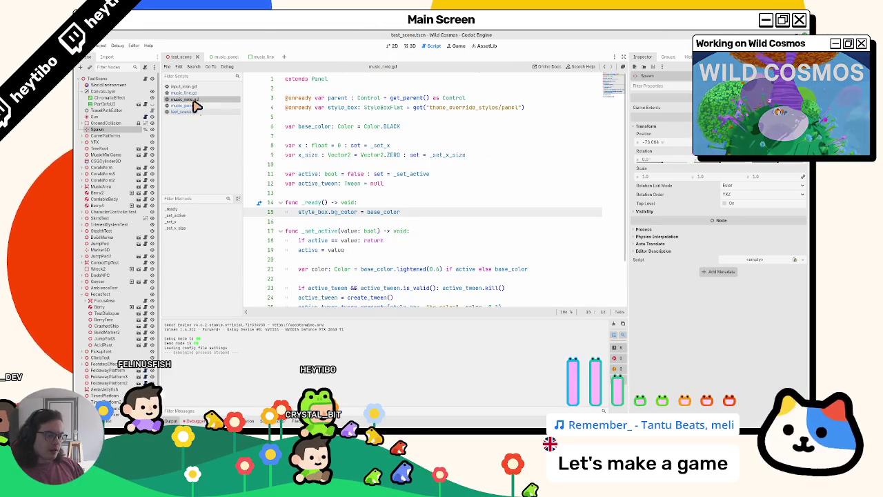
scroll(321, 187, down, 2)
click(185, 93)
click(178, 86)
scroll(339, 211, down, 6)
scroll(338, 211, down, 4)
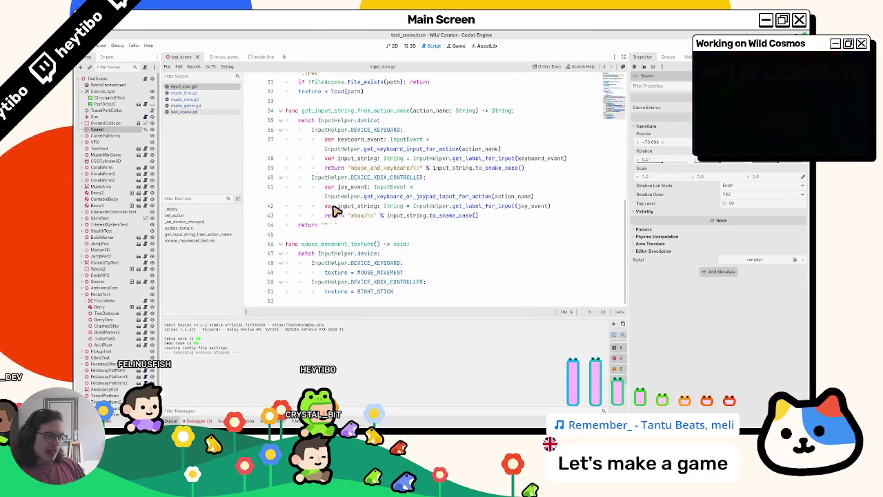
click(207, 112)
Step: Open the music_line scene in the 2D editor
click(410, 46)
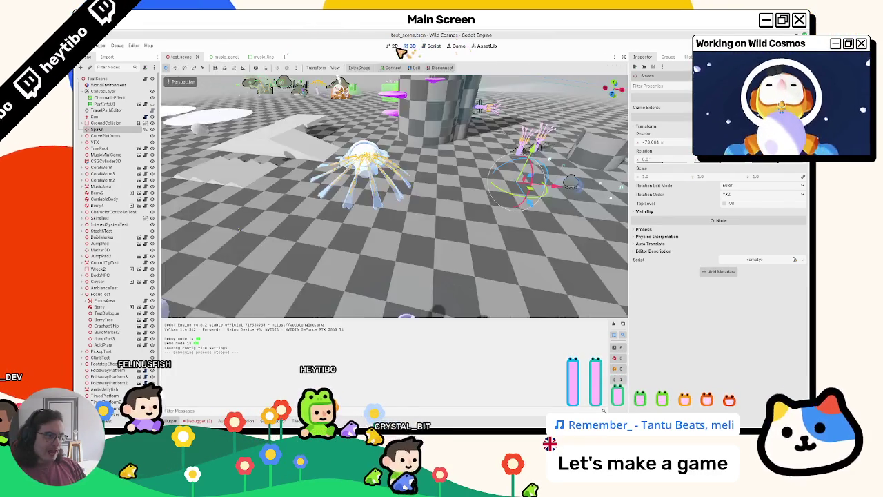
click(393, 45)
click(259, 57)
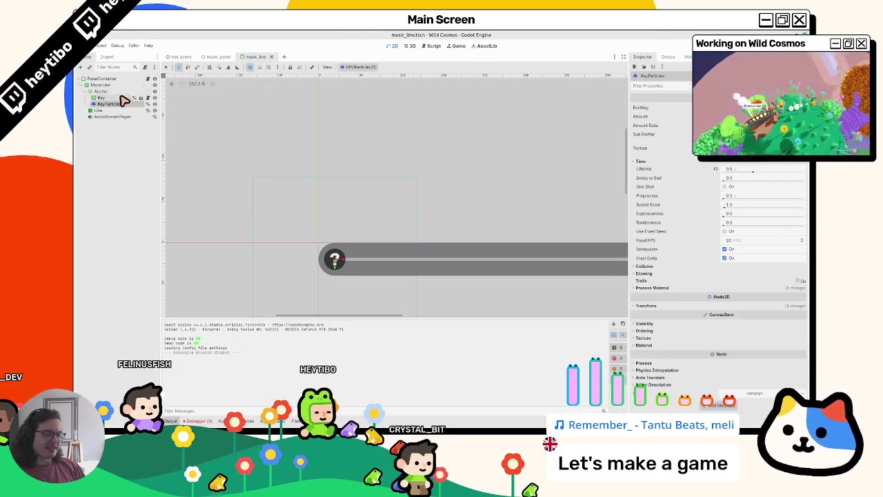
Step: Give KeyParticles' process material a new Emission Curve, raise its peak, and save
click(119, 105)
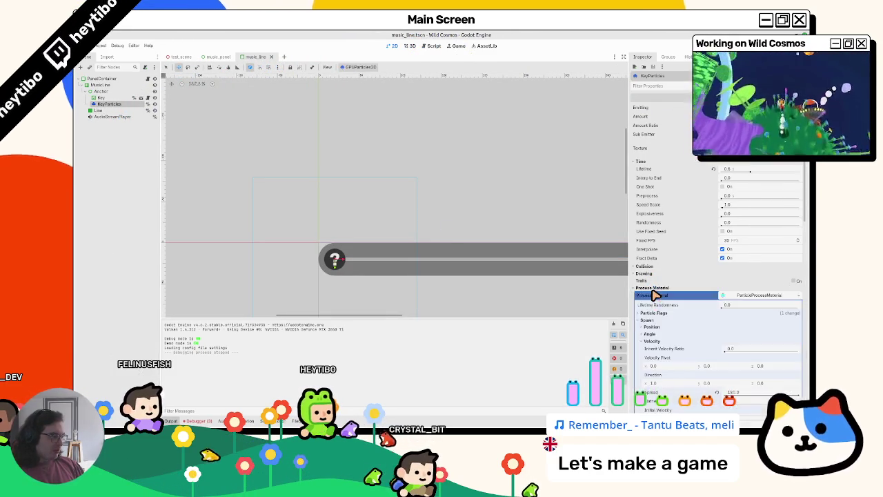
click(661, 289)
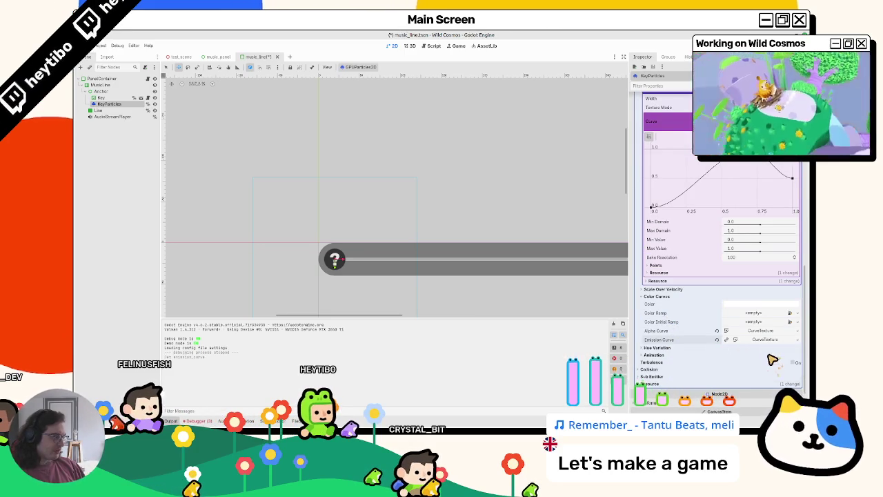
click(750, 343)
scroll(732, 331, down, 3)
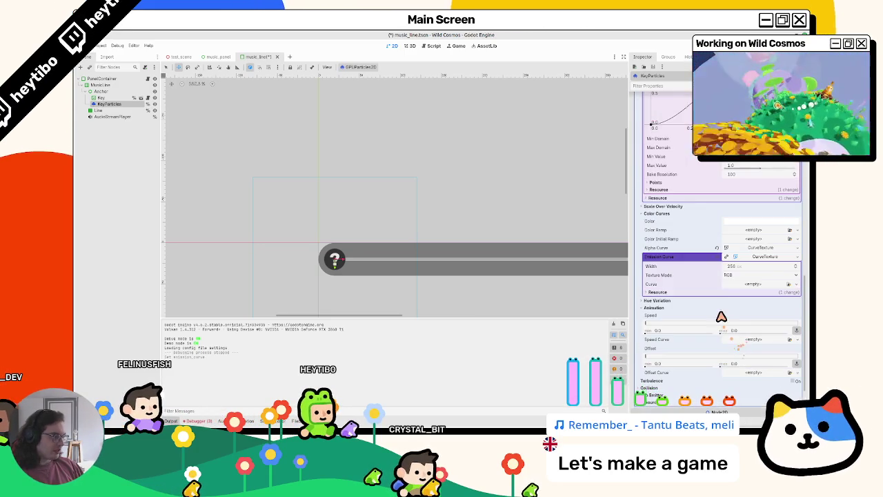
click(735, 285)
click(755, 297)
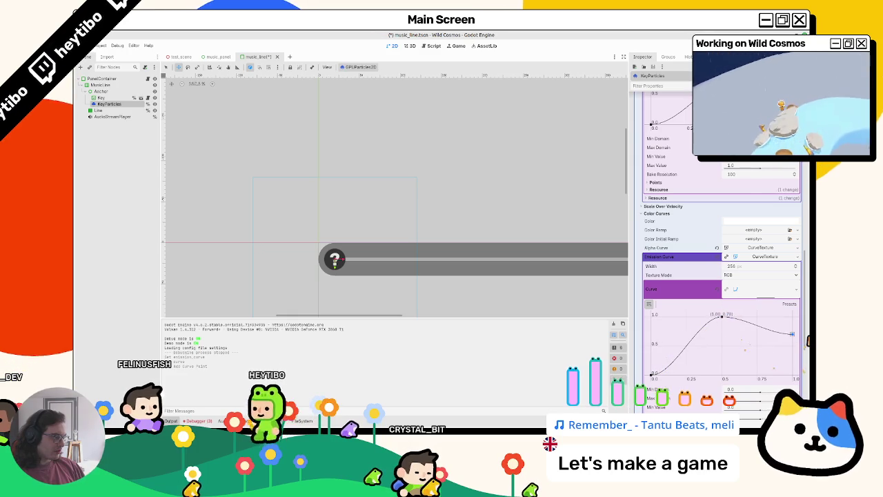
drag(723, 317, 759, 316)
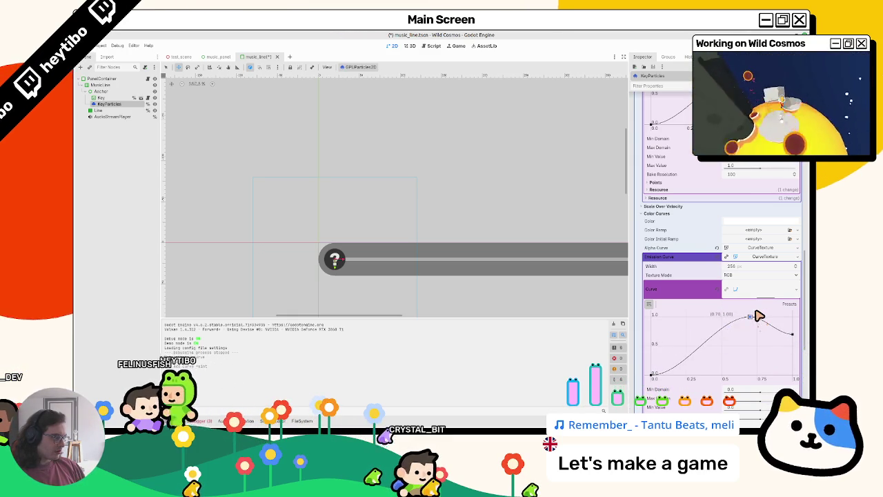
key(ctrl+s)
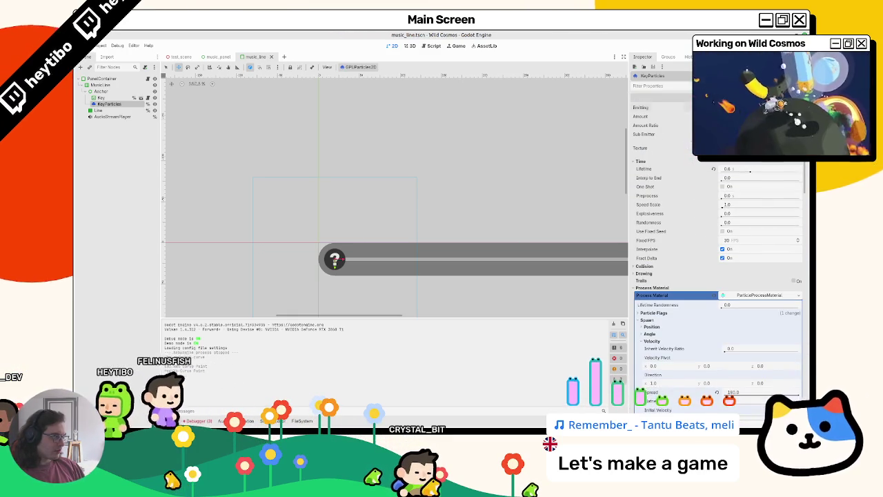
Step: Set the emission curve's Max Value to 2.0, reshape its points, and save the scene
scroll(712, 239, down, 15)
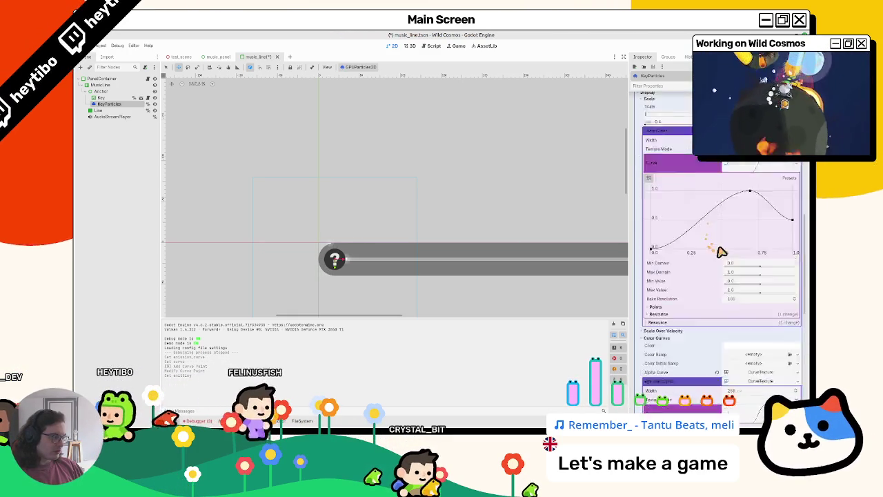
scroll(723, 299, down, 4)
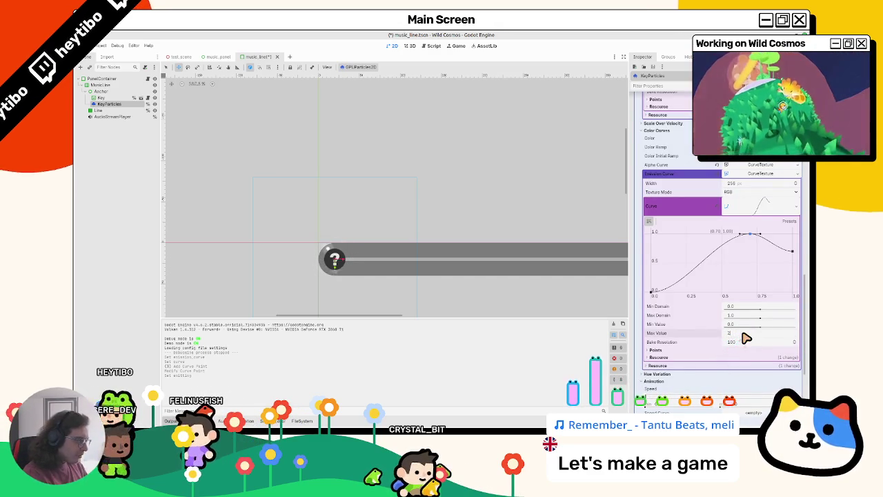
key(Return)
click(747, 236)
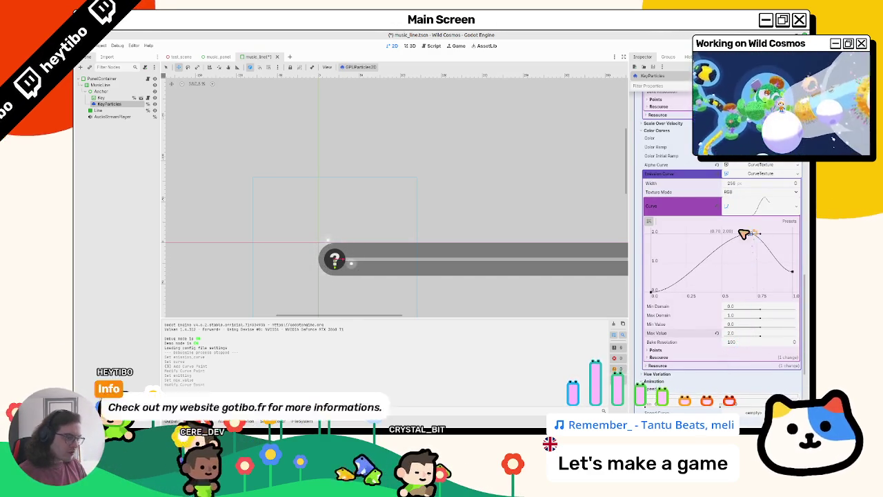
key(ctrl+s)
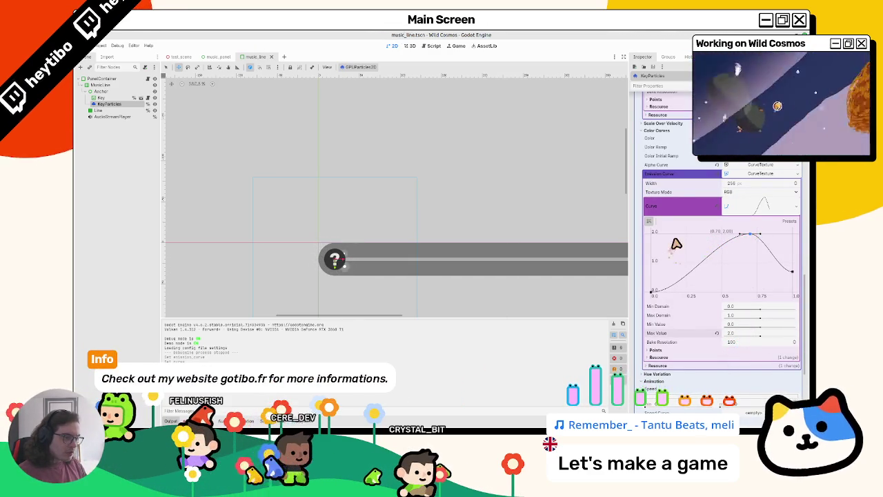
scroll(676, 248, down, 10)
drag(749, 268, 779, 270)
scroll(779, 270, down, 3)
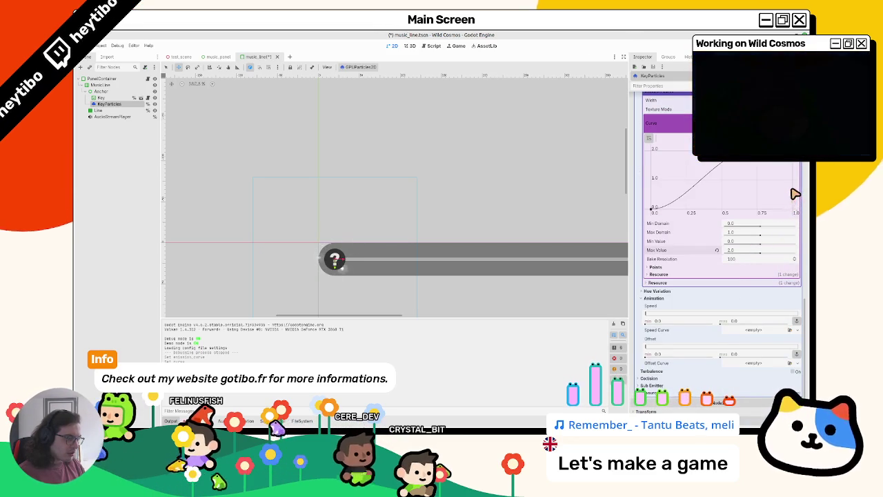
key(ctrl+z)
scroll(745, 210, up, 2)
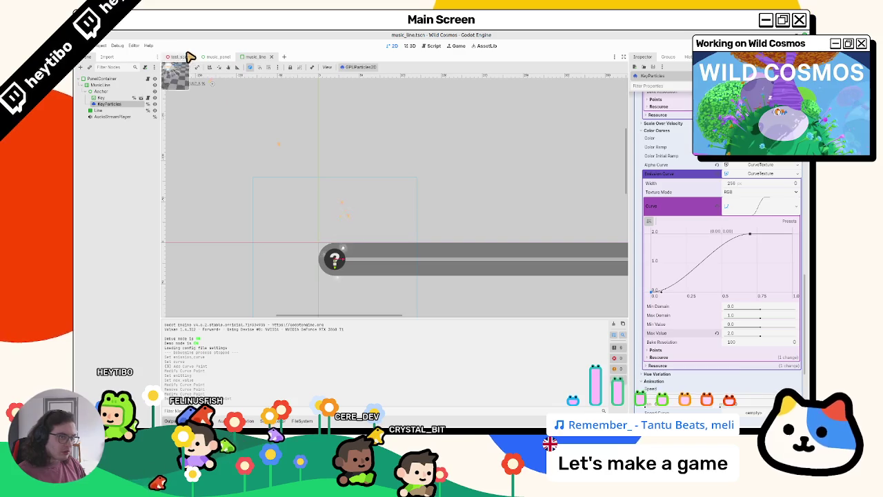
Step: Run the game with F5 in a maximized window, test the music panel, then stop with F8
key(F5)
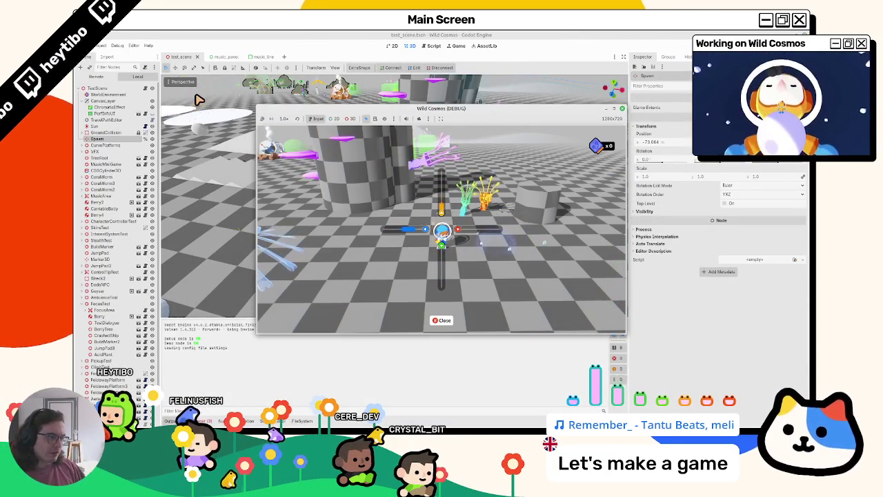
click(614, 108)
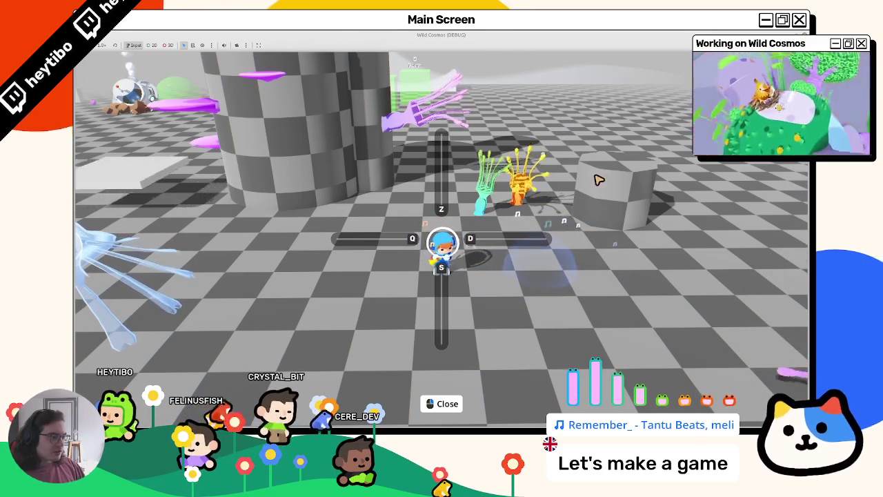
key(F8)
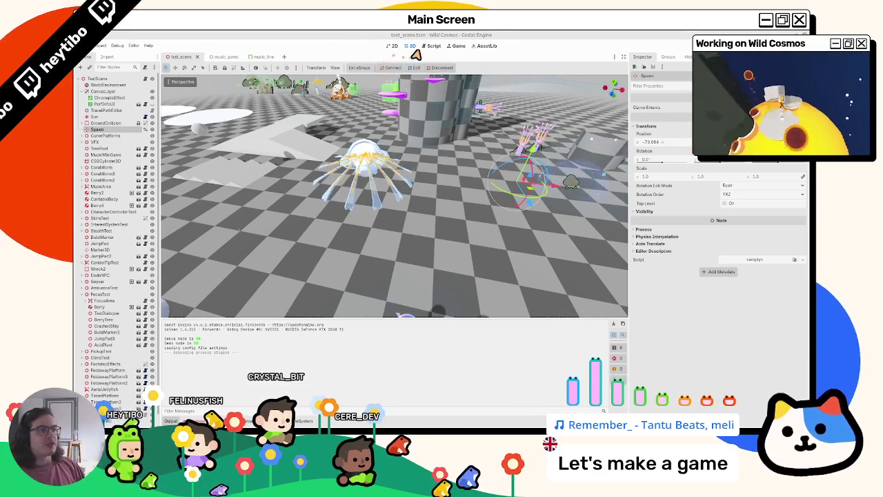
Step: Go to the script editor and open music_panel.gd after browsing the music scripts
key(ctrl+F3)
click(183, 105)
scroll(292, 150, down, 10)
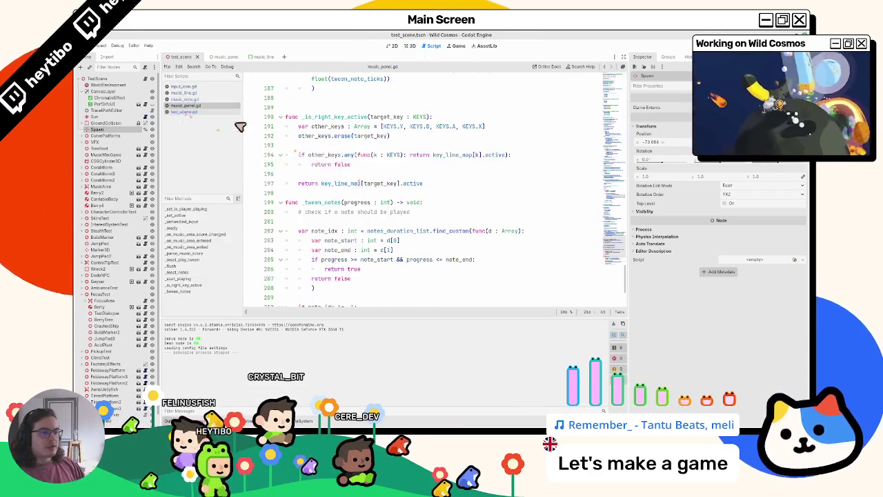
click(210, 99)
click(217, 105)
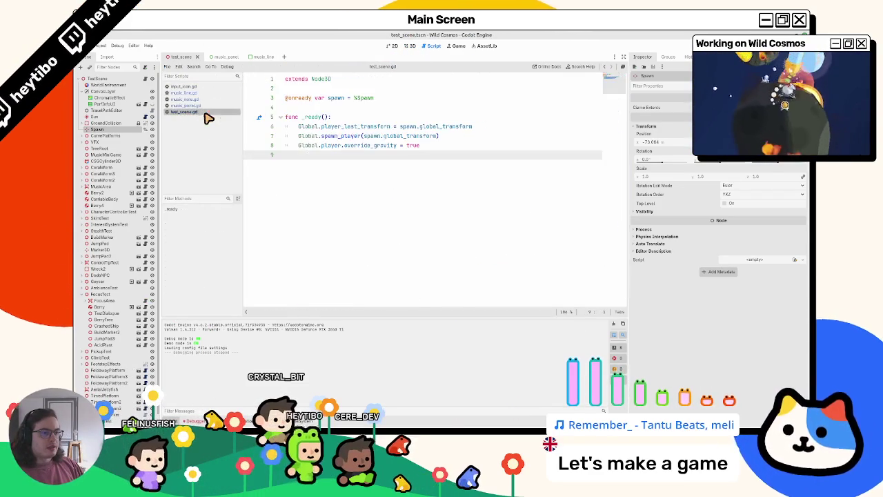
click(199, 112)
click(201, 106)
scroll(355, 178, down, 3)
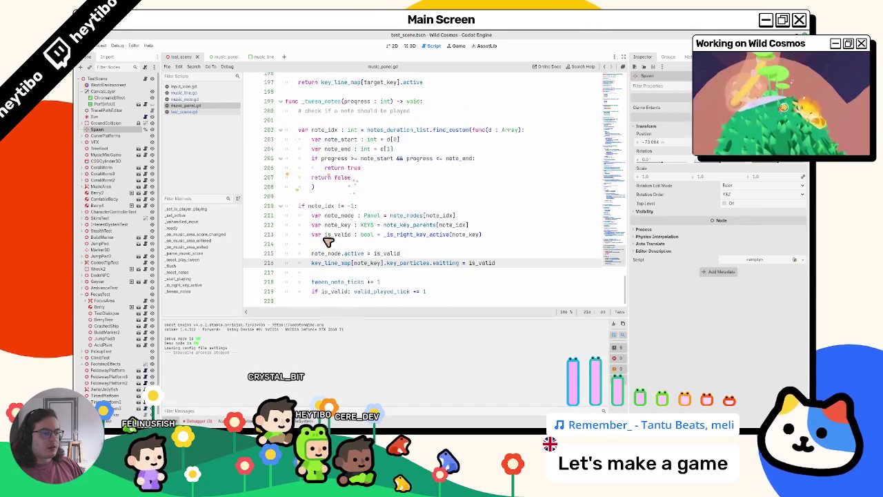
Step: Inspect the particle-emitting line and key_line_map, then select the _tween_notes name
key(Down)
key(shift+Up)
key(shift+Up)
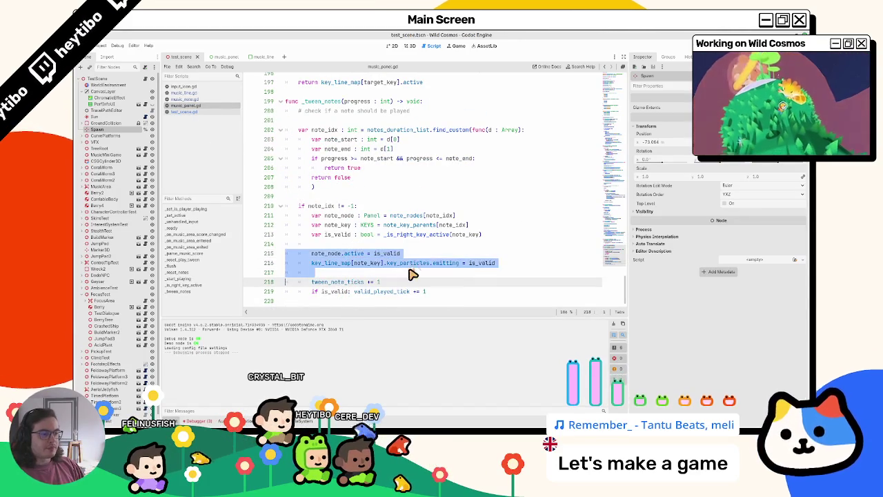
mouse_move(469, 264)
mouse_down()
mouse_move(336, 269)
mouse_move(321, 205)
mouse_up()
double_click(336, 269)
scroll(321, 173, up, 1)
double_click(318, 134)
Step: Find the _tween_notes call, widen the script editor, and go to the music_played emit line's end
key(ctrl+f)
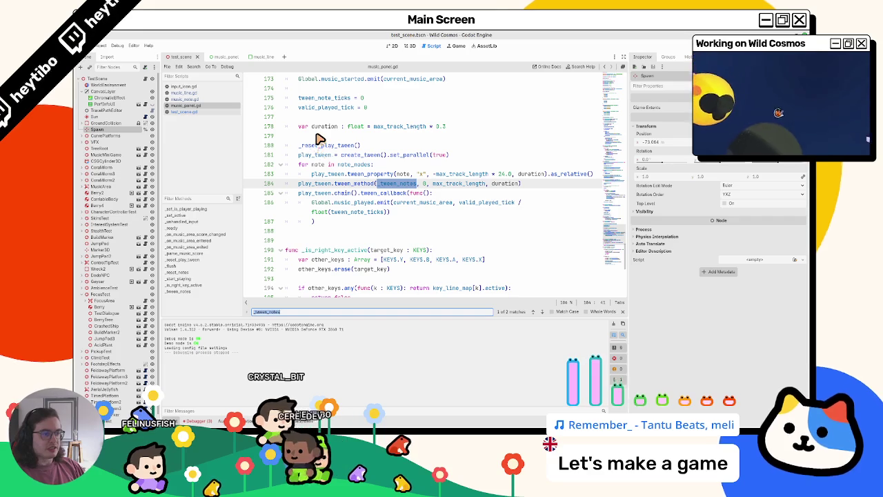
key(Escape)
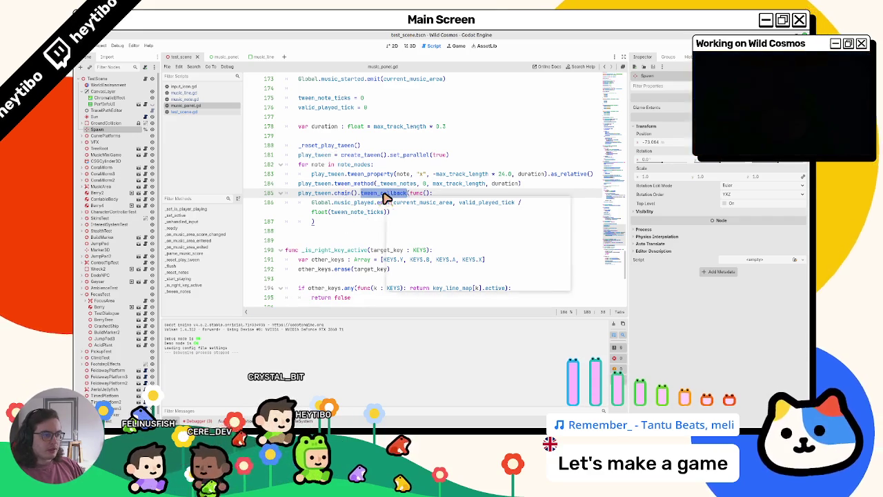
click(352, 231)
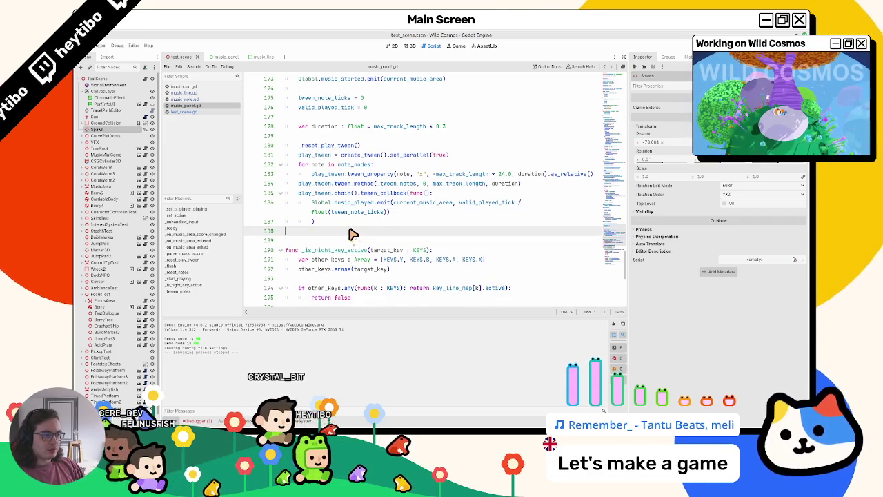
drag(630, 198, 776, 198)
click(618, 204)
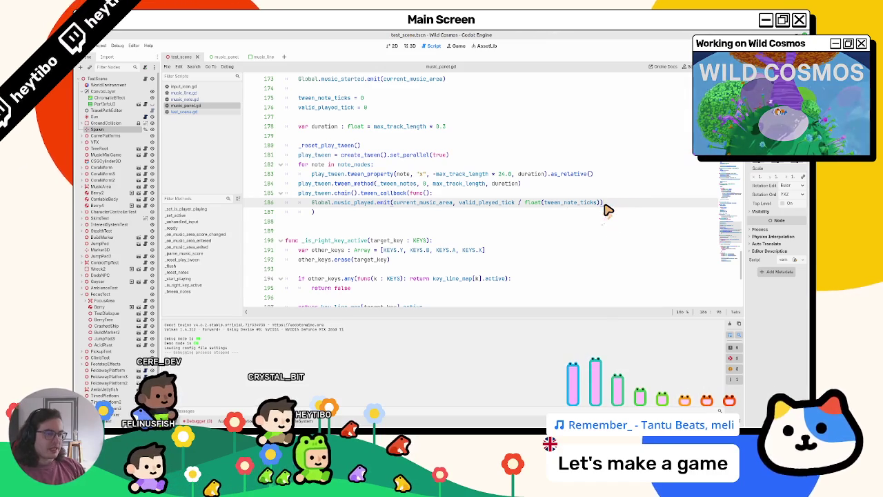
Step: Add a '# Reset note particles' line to the tween callback and save the script
key(Return)
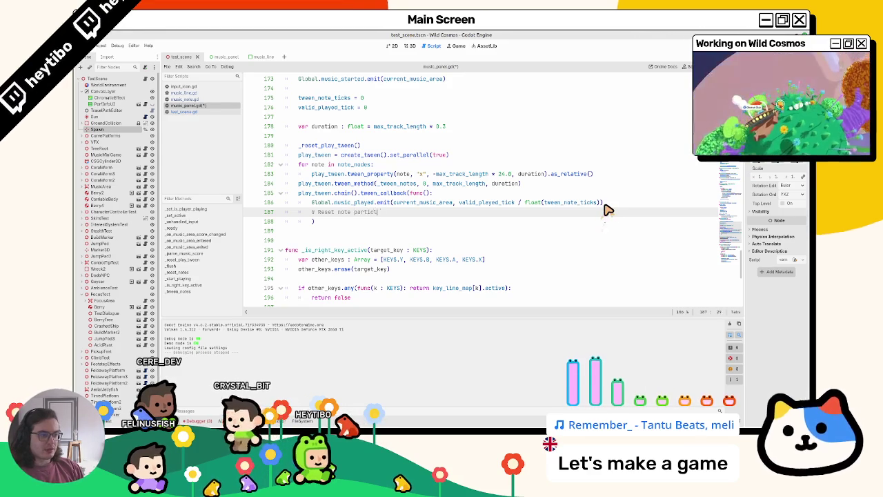
text(les)
key(ctrl+s)
scroll(406, 235, down, 3)
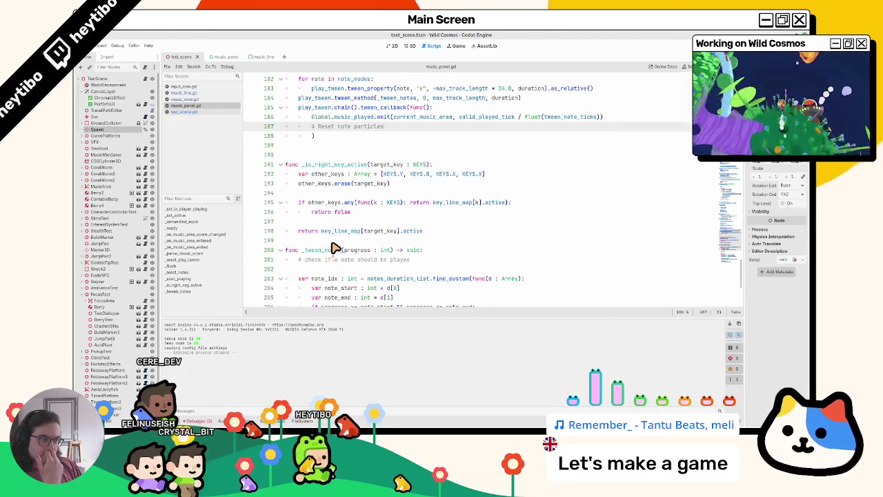
scroll(335, 249, up, 9)
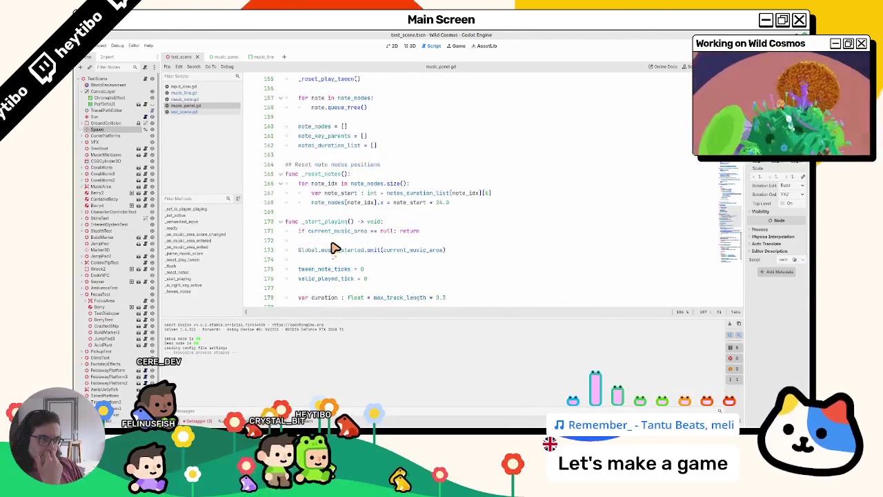
scroll(335, 249, up, 8)
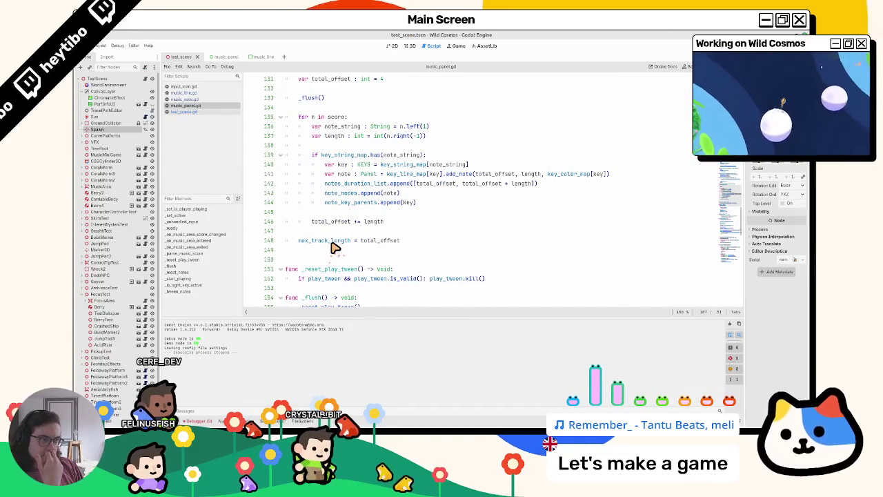
scroll(335, 248, up, 7)
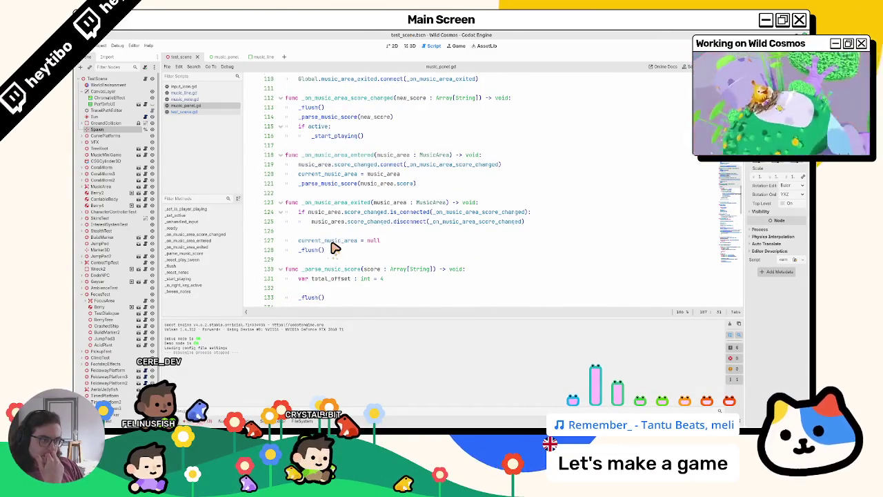
scroll(335, 249, up, 4)
scroll(335, 248, down, 5)
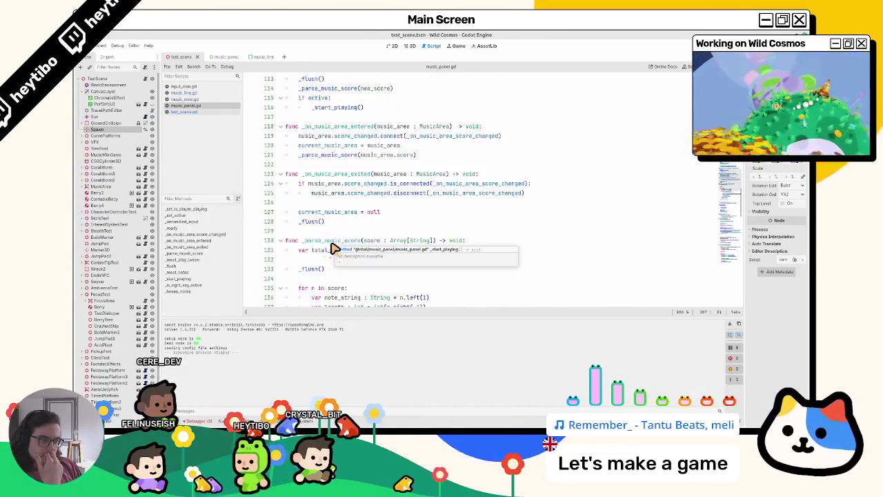
scroll(336, 253, up, 16)
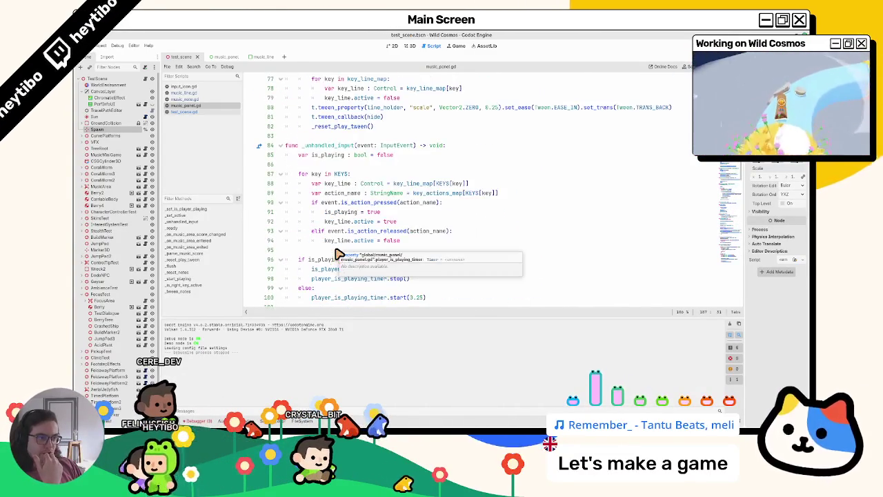
scroll(338, 253, up, 3)
scroll(338, 254, down, 1)
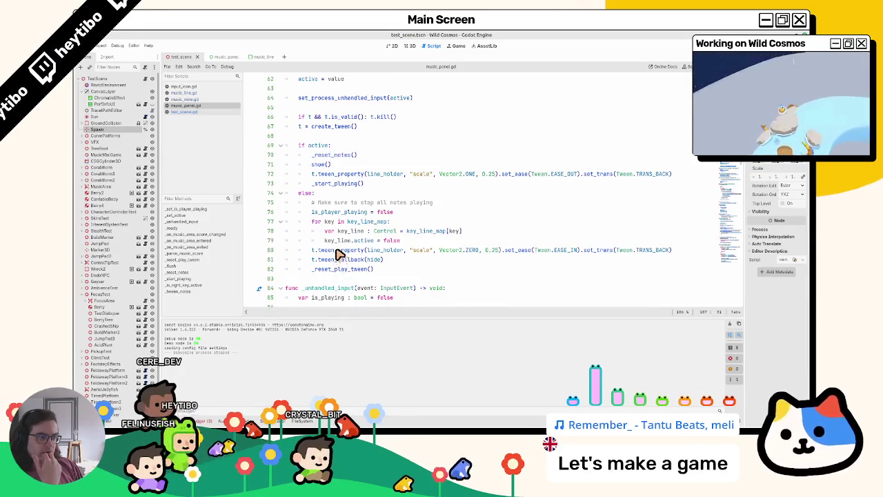
Step: Copy the loop that deactivates every key line and paste it under the comment
drag(379, 227, 381, 247)
key(ctrl+c)
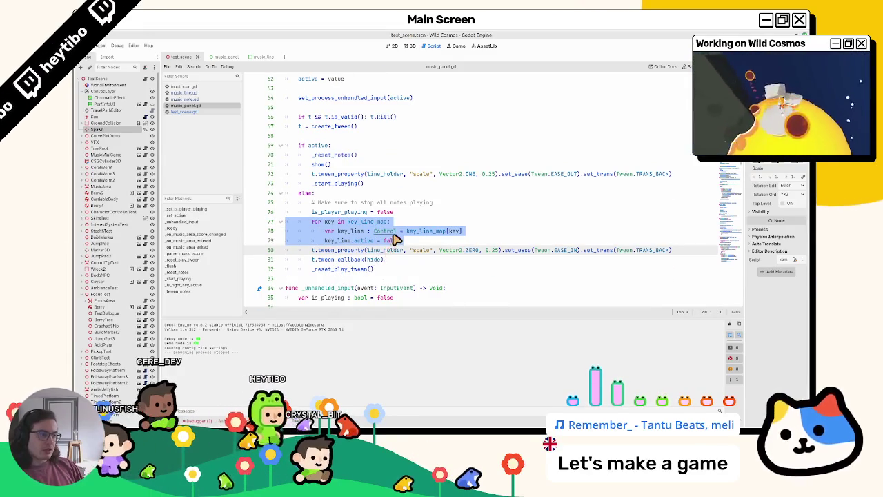
key(alt+Left)
scroll(383, 249, down, 3)
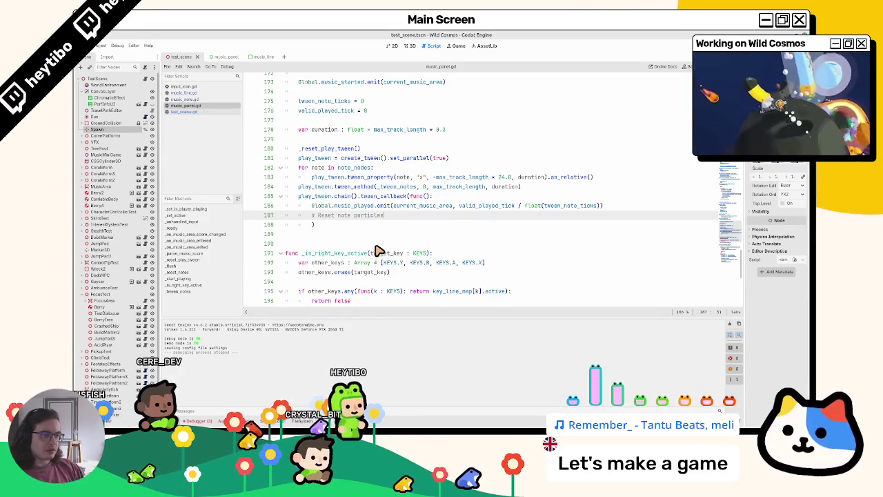
key(Return)
key(ctrl+v)
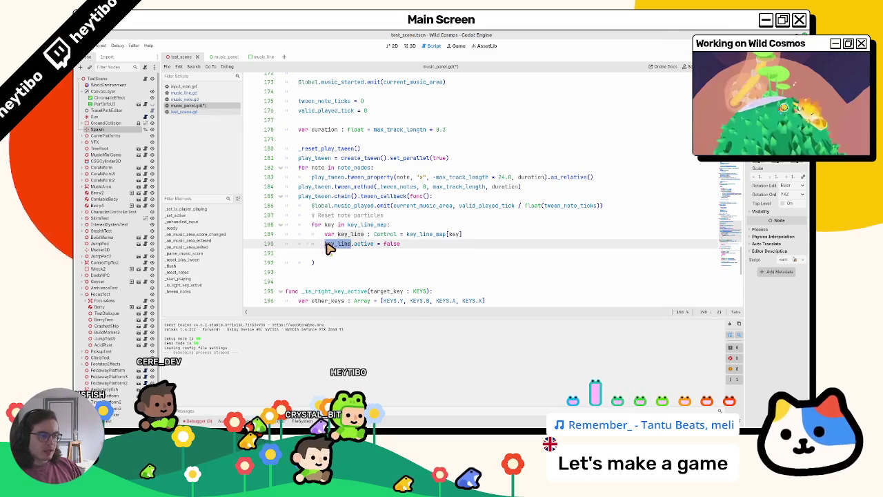
scroll(333, 248, down, 9)
Step: Copy the key_line declaration into _tween_notes after the active assignment
double_click(333, 265)
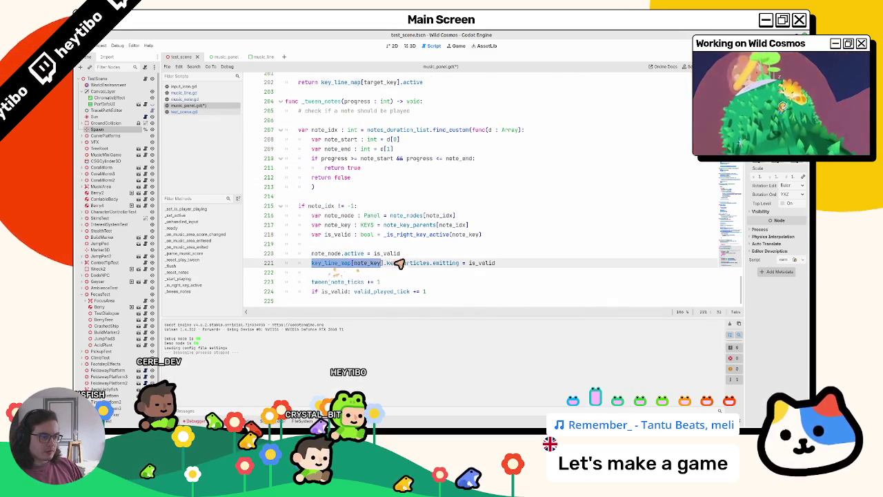
scroll(328, 206, up, 10)
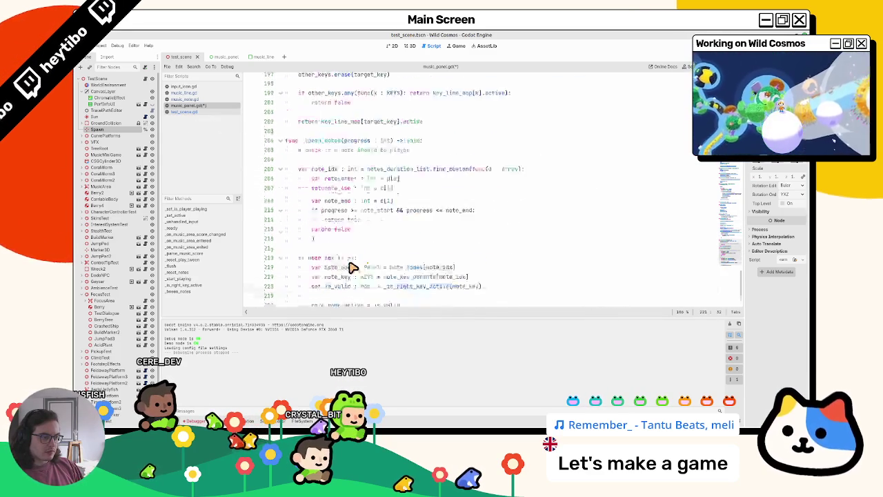
click(516, 269)
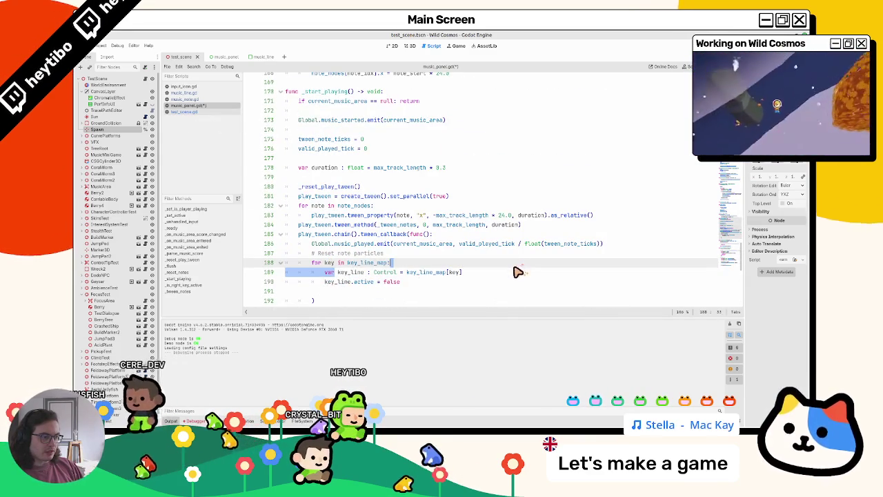
scroll(339, 279, down, 11)
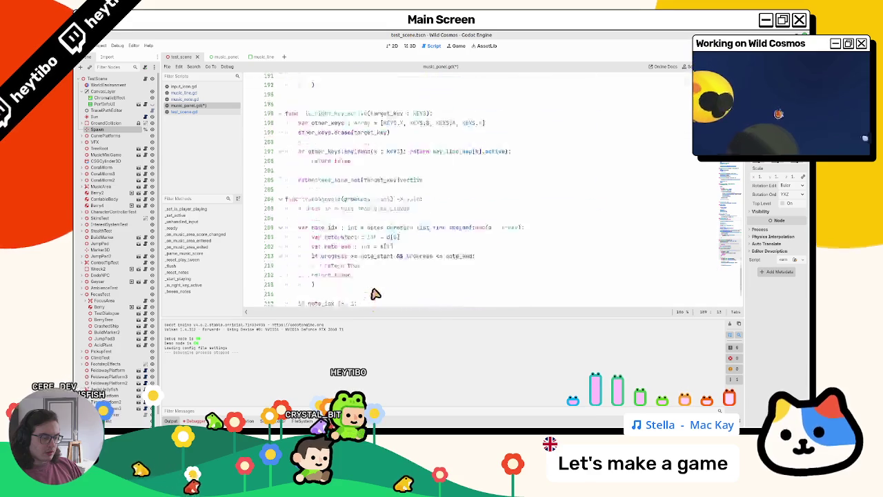
click(473, 254)
key(Return)
text(var key_line : Control = key_line_map[key])
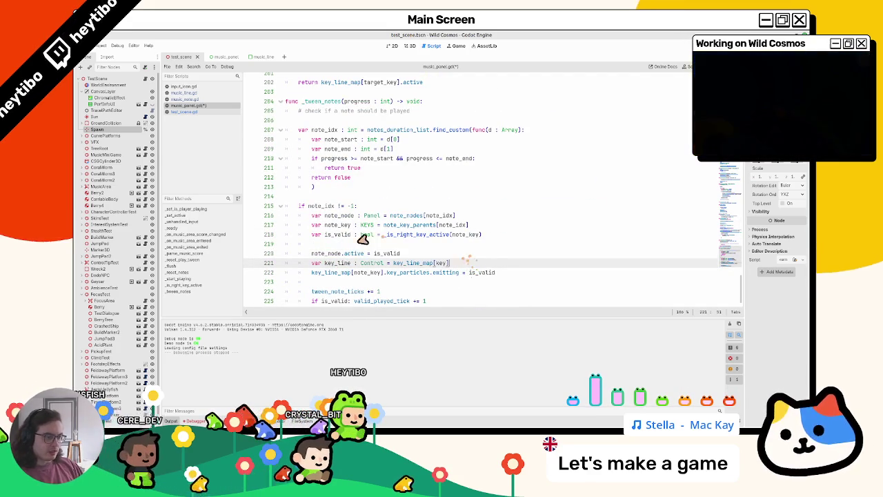
key(ctrl+v)
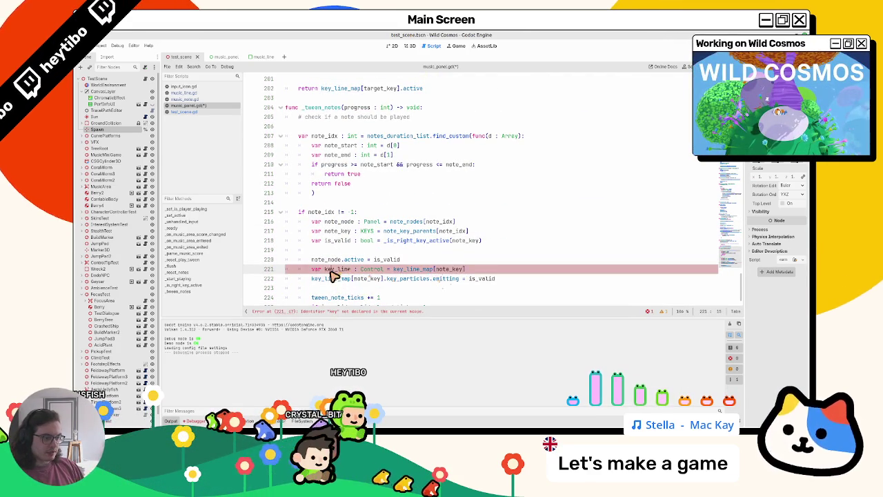
Step: Replace key_line.active = false with key_particles.emitting = false, then run the game with F5
click(332, 280)
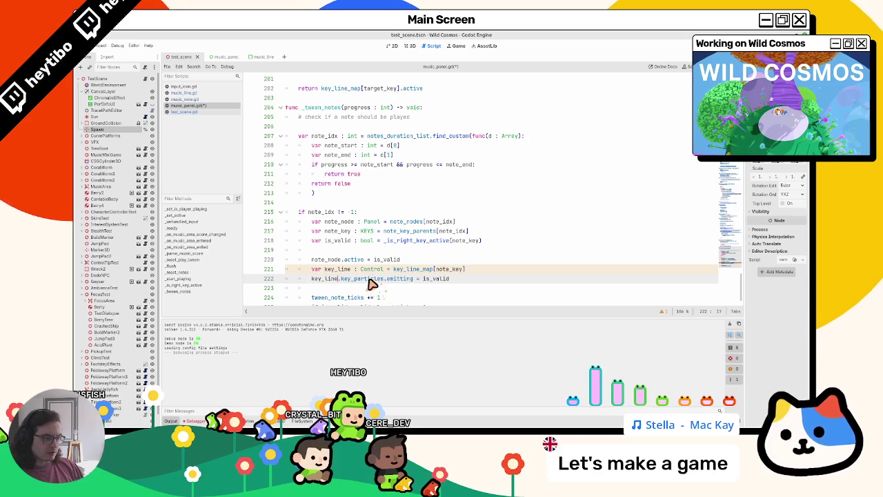
click(448, 279)
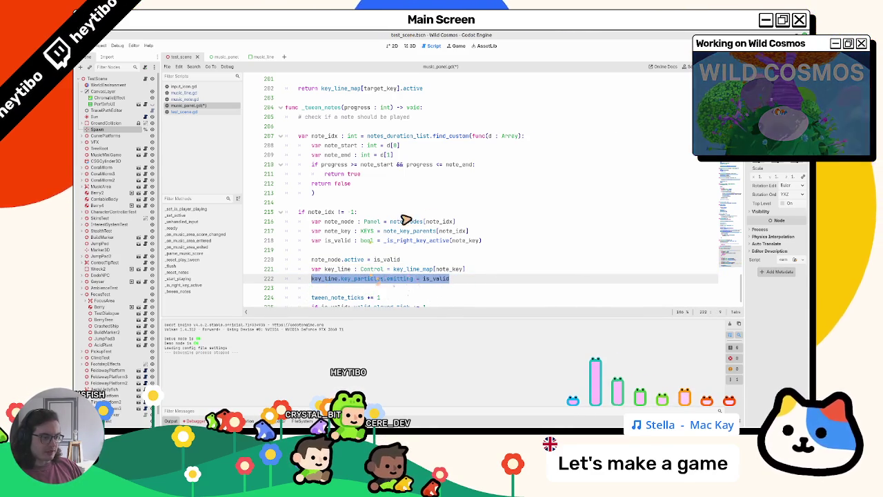
scroll(376, 216, up, 10)
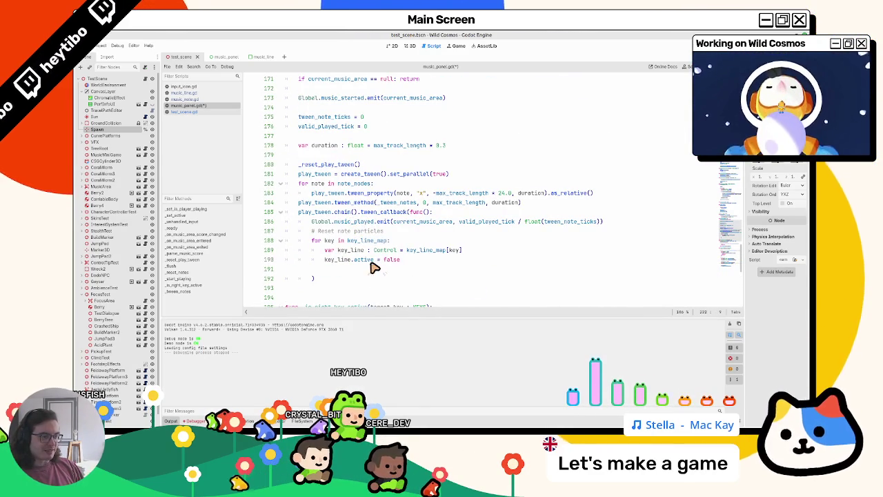
drag(325, 260, 419, 265)
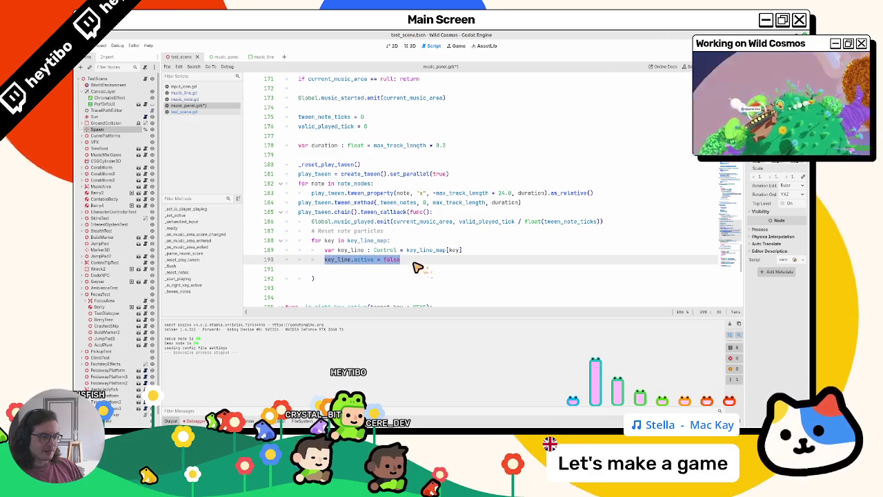
click(381, 271)
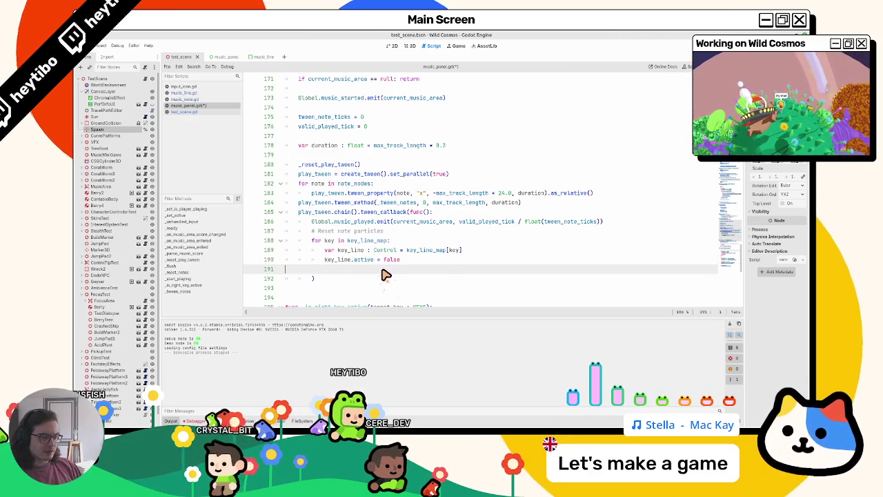
drag(327, 265, 404, 267)
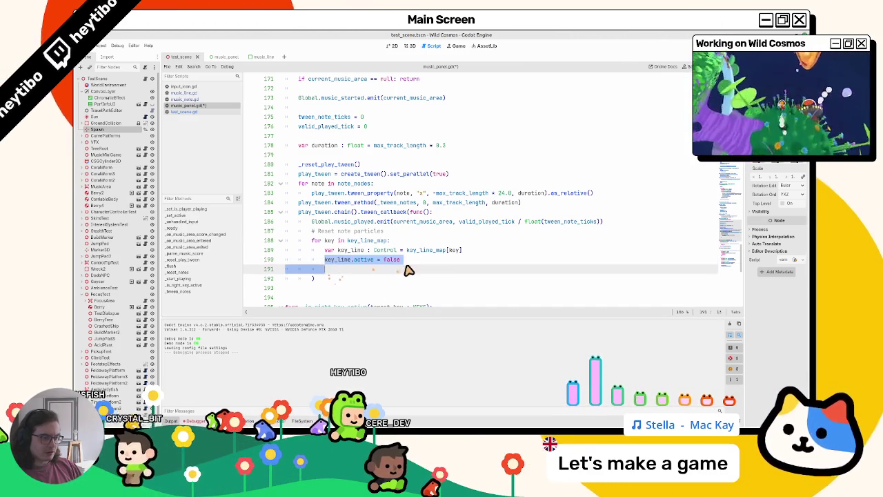
text(key_line.key_particles.emitting = is_valid)
key(Delete)
double_click(447, 260)
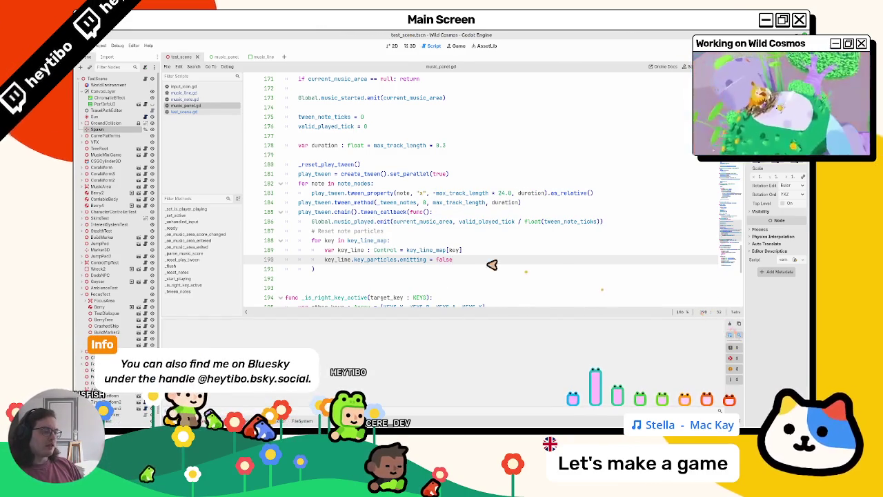
scroll(464, 265, down, 3)
key(F5)
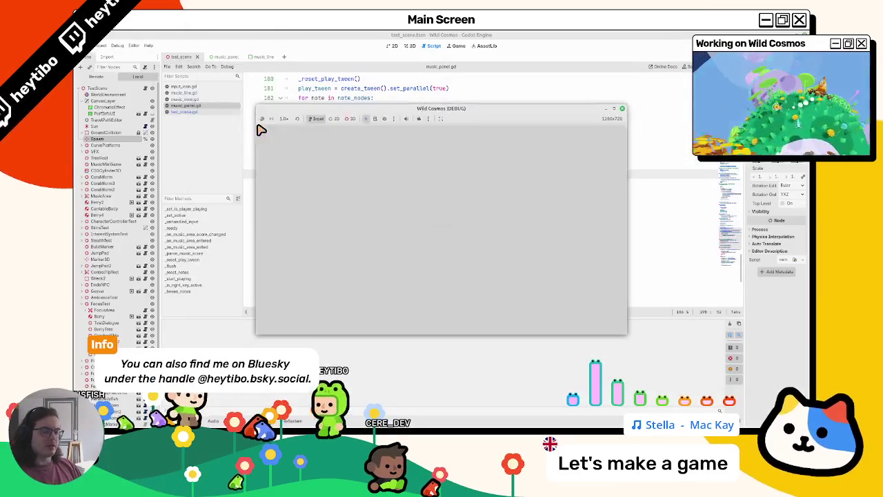
Step: Stop the running game, widen the Inspector dock, then save and relaunch with F5
click(611, 110)
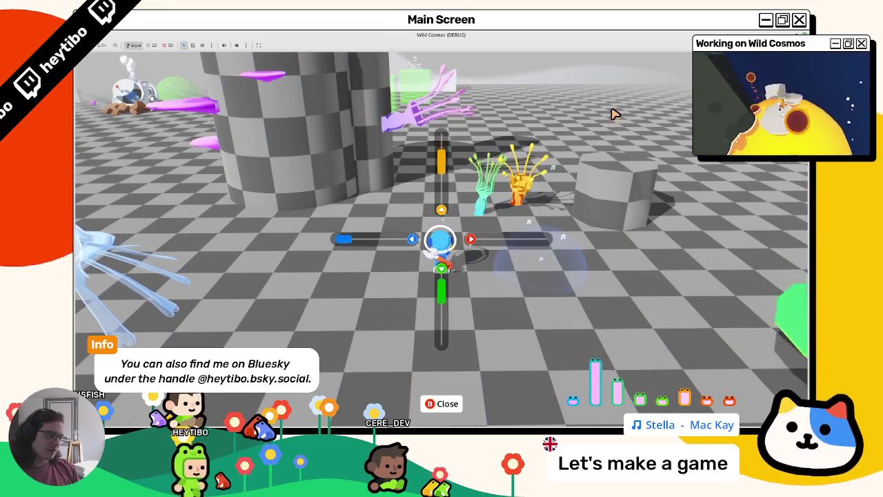
key(F8)
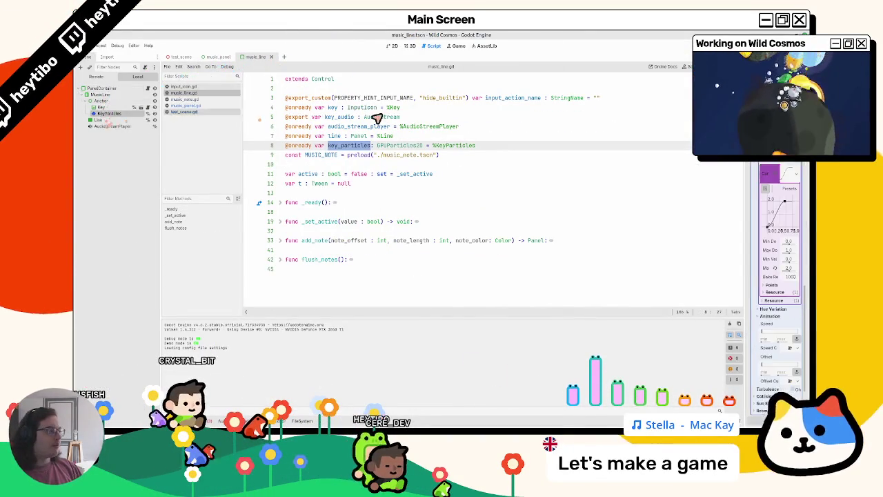
scroll(780, 289, down, 5)
drag(752, 263, 621, 262)
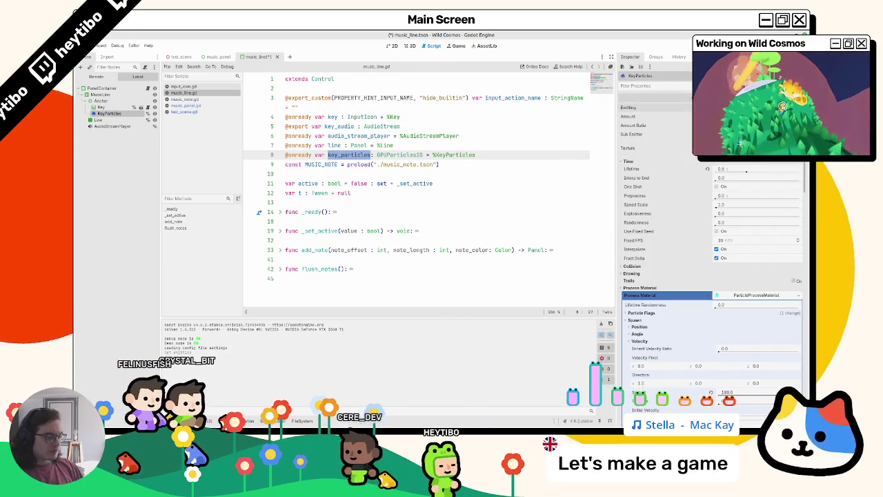
key(F5)
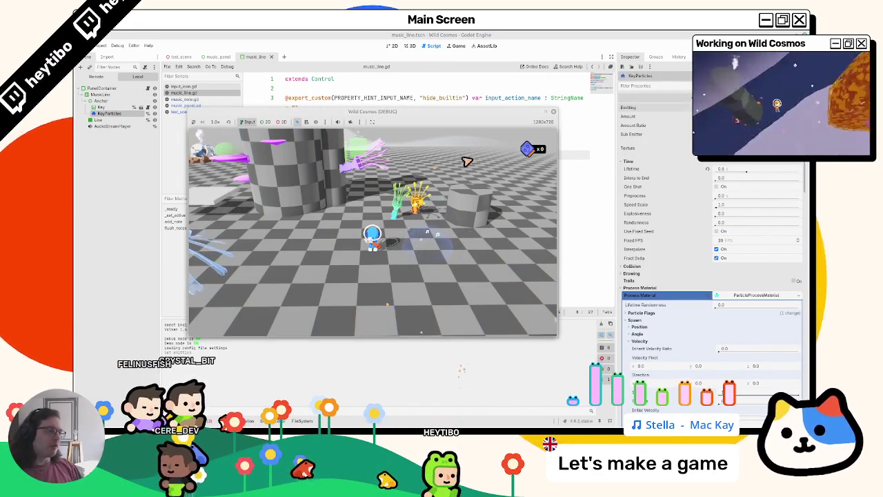
Step: Maximize the game window, open the music panel, pause, then quit with F8
key(super+Up)
key(e)
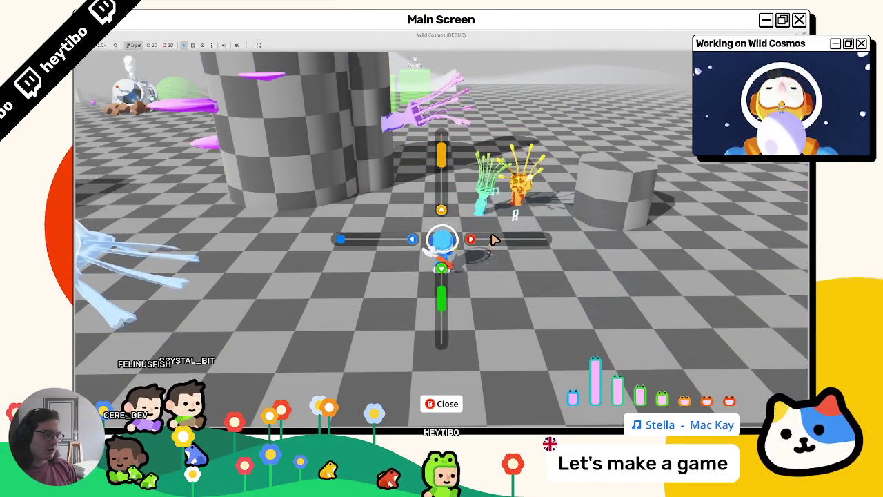
key(Escape)
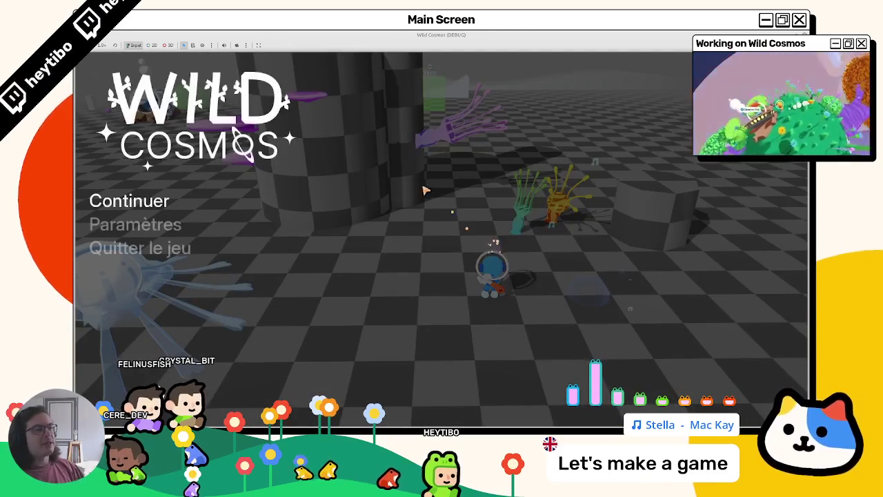
key(F8)
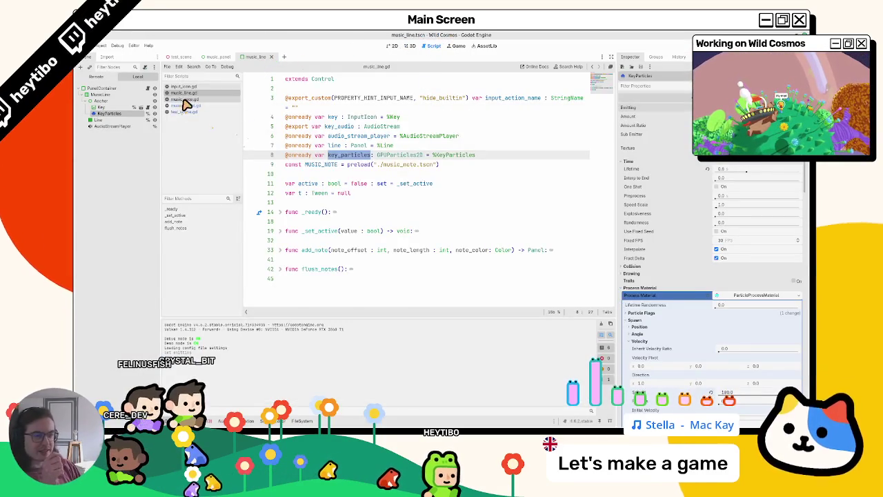
Step: Open music_panel.gd from the script list and switch to the music_panel scene
click(193, 87)
click(193, 94)
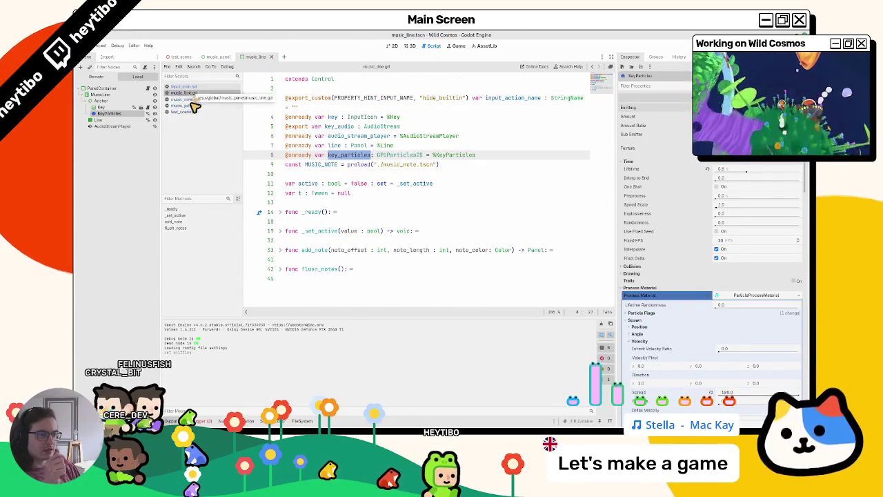
click(196, 100)
click(198, 105)
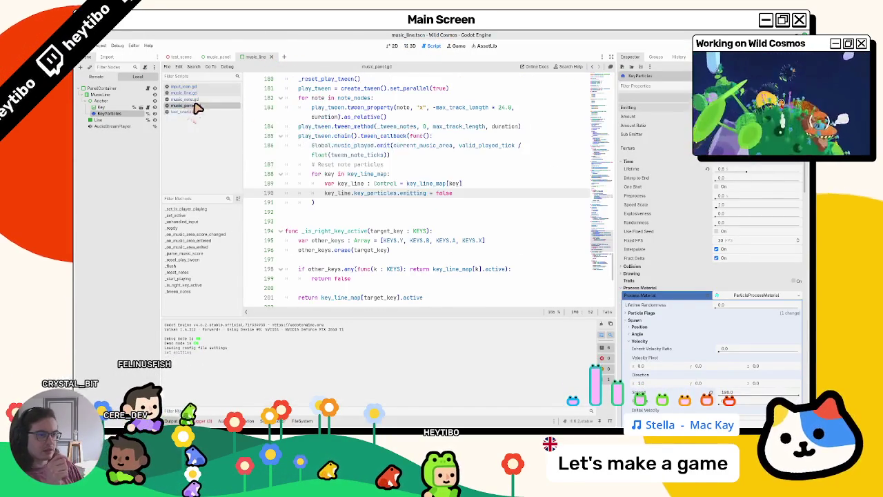
click(218, 58)
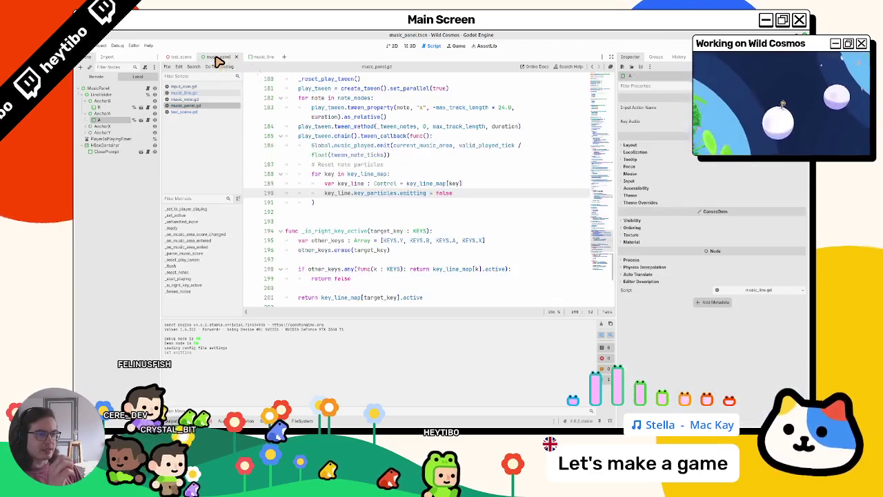
Step: Widen the code area, jump to the _reset_play_tween definition, and break the _flush header line
scroll(359, 193, up, 3)
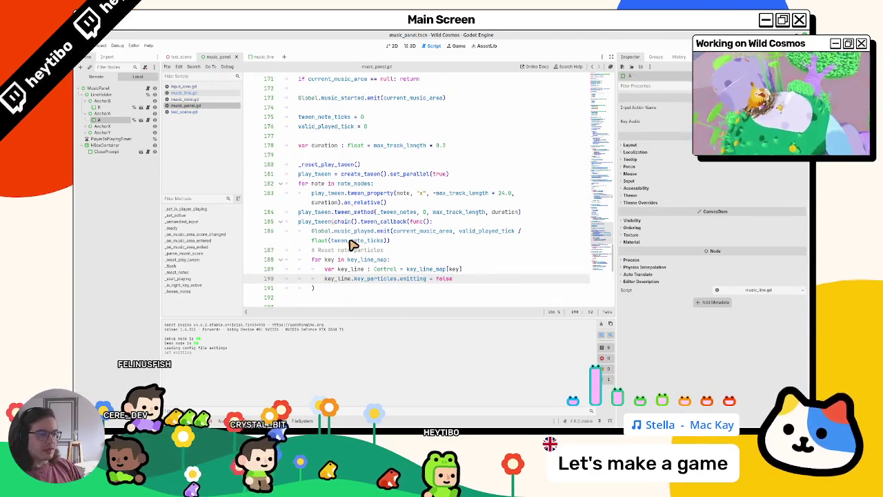
scroll(388, 246, up, 1)
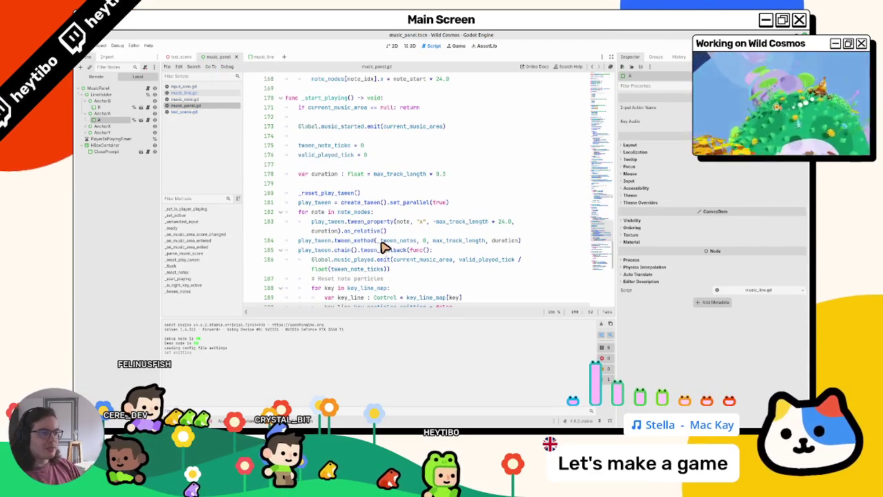
scroll(384, 246, down, 3)
drag(619, 215, 744, 214)
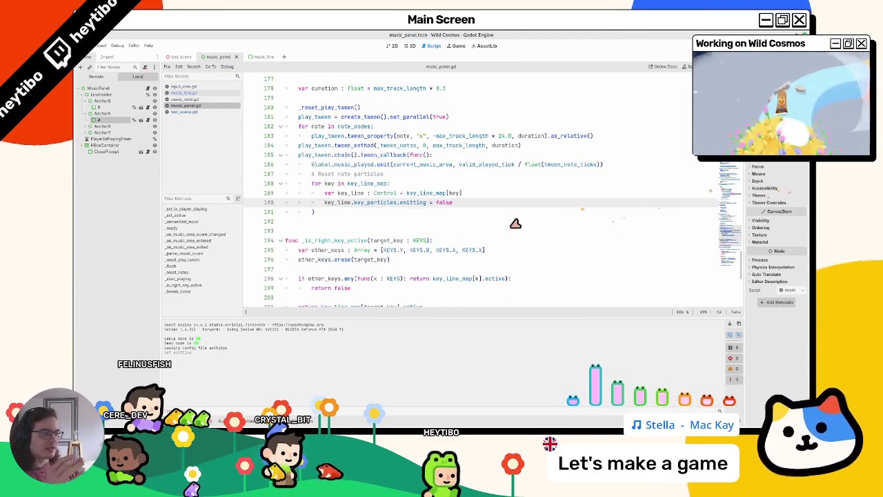
scroll(389, 250, up, 4)
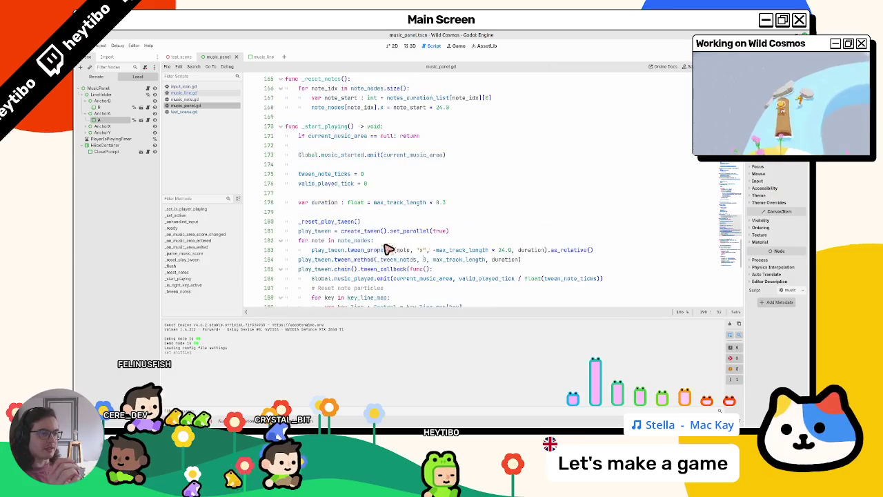
double_click(324, 129)
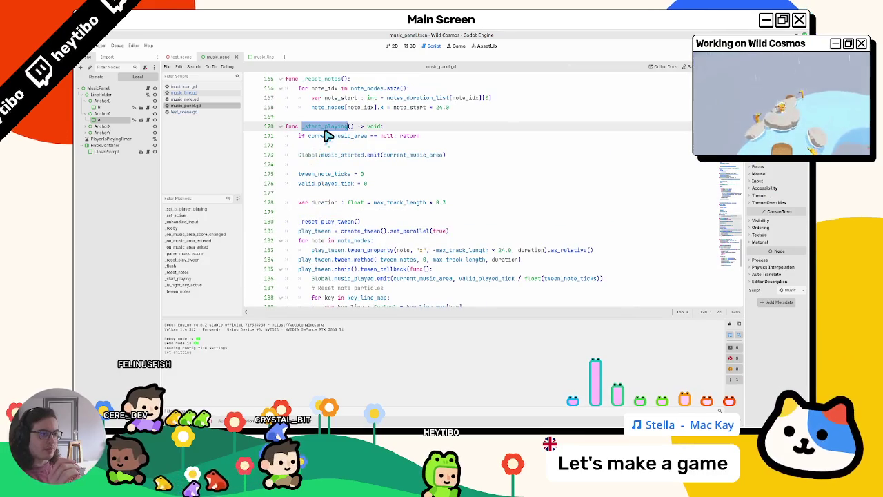
click(323, 225)
ctrl+click(325, 227)
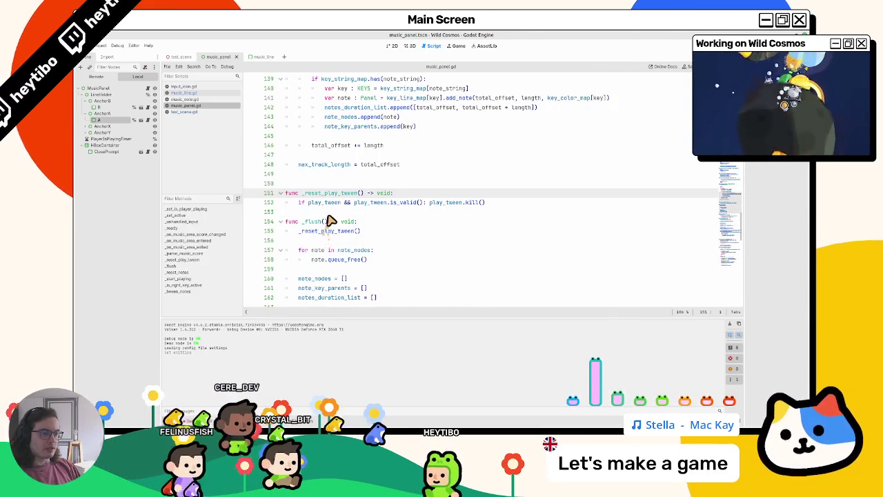
click(308, 223)
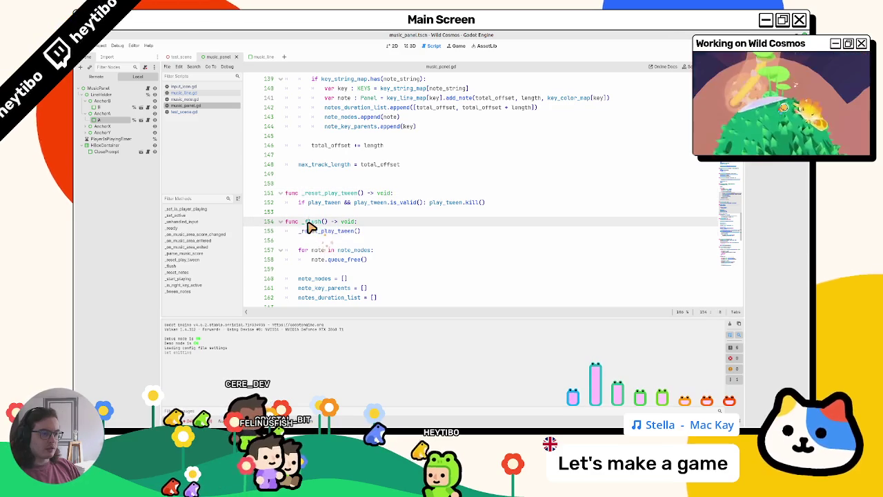
scroll(306, 224, down, 2)
key(Return)
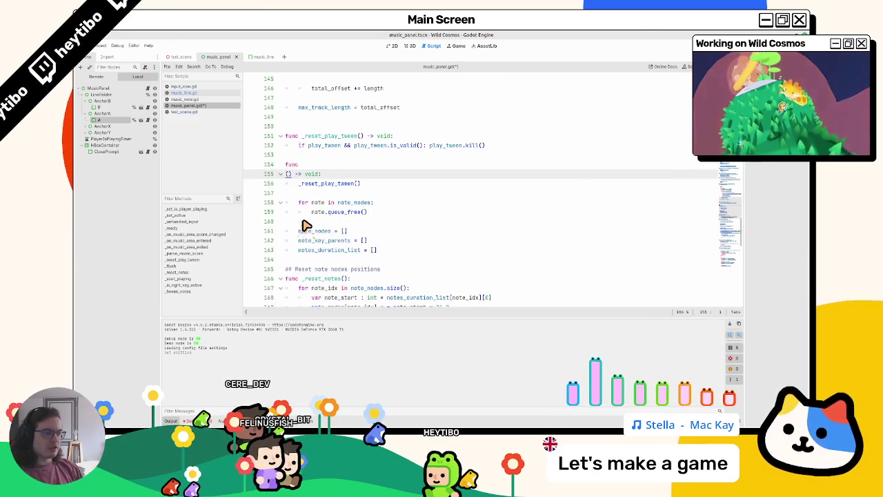
Step: Undo the accidental line break and find the _flush calls at lines 113, 128 and 133
key(ctrl+z)
key(ctrl+f)
key(Return)
key(Return)
key(Return)
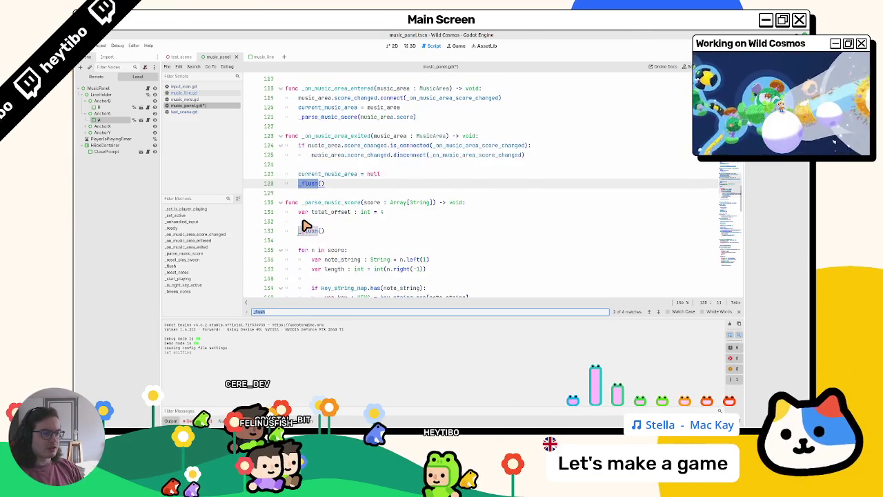
key(Return)
key(Return)
key(Return)
key(Return)
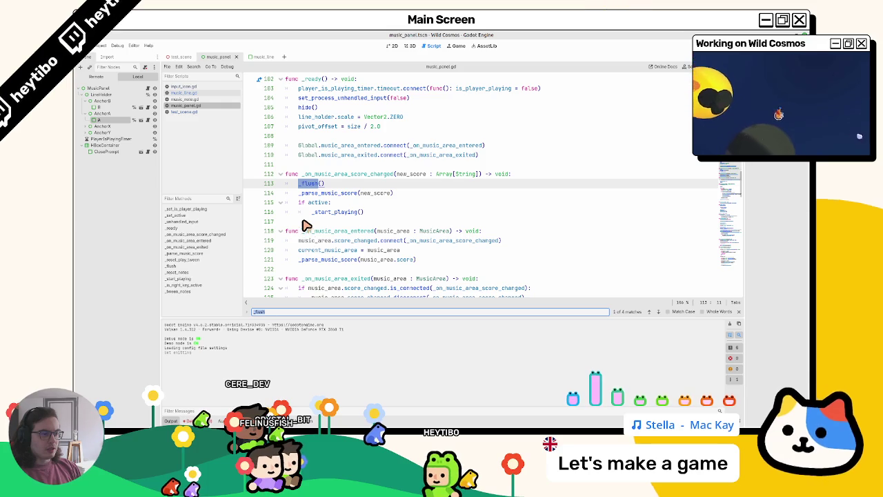
key(Return)
key(Escape)
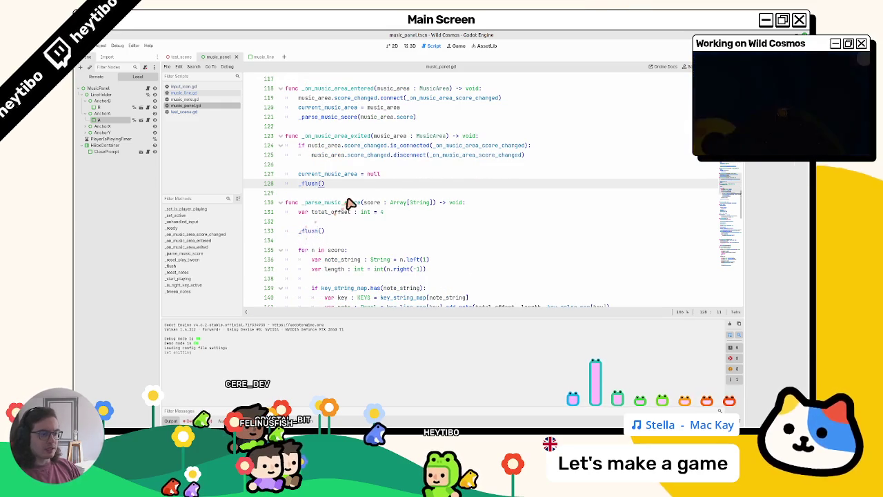
Step: Place the caret inside _parse_music_score and scroll through the surrounding code
click(349, 212)
scroll(350, 217, up, 4)
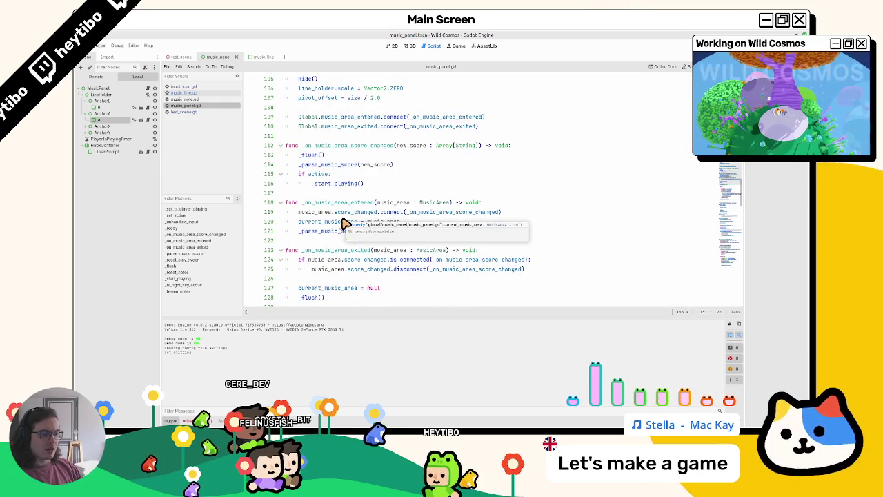
scroll(348, 223, down, 20)
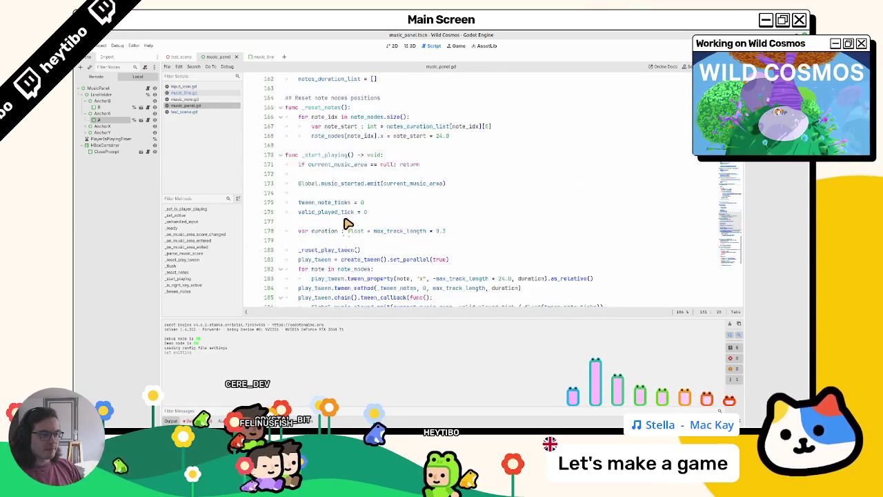
scroll(354, 223, down, 7)
Step: Find where _tween_notes is used in the _start_playing note loop
double_click(339, 215)
double_click(338, 206)
scroll(341, 216, up, 2)
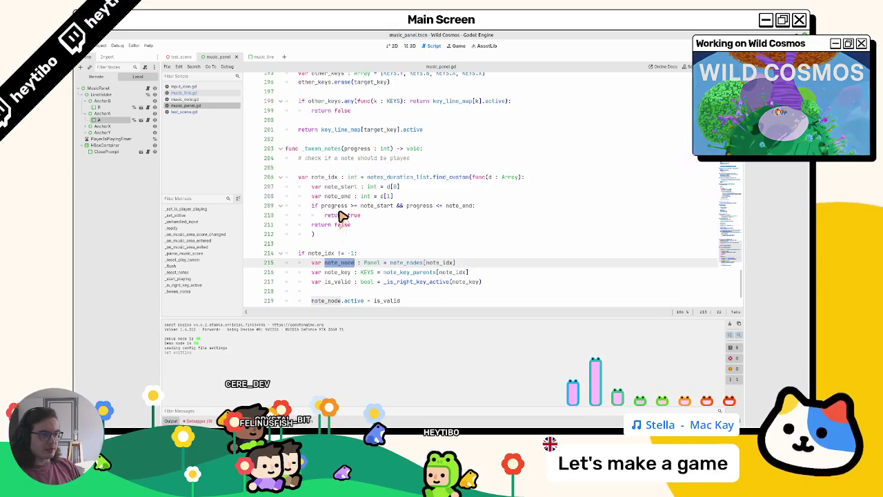
click(332, 148)
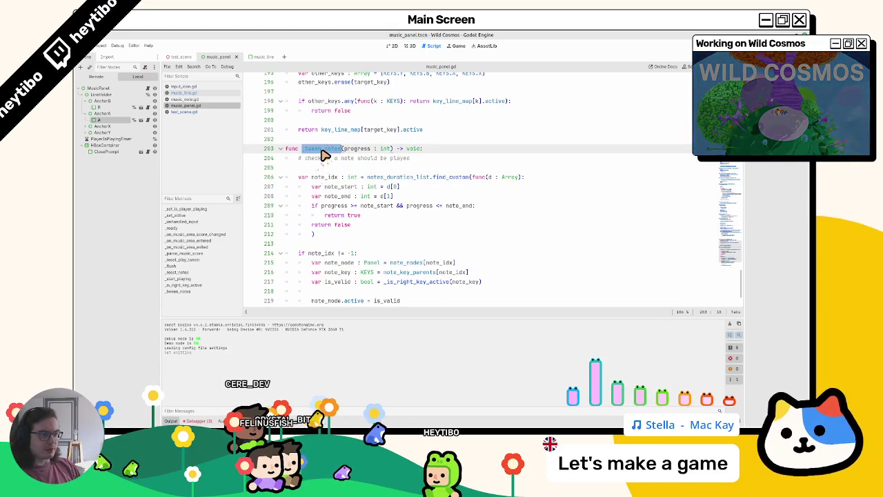
key(F3)
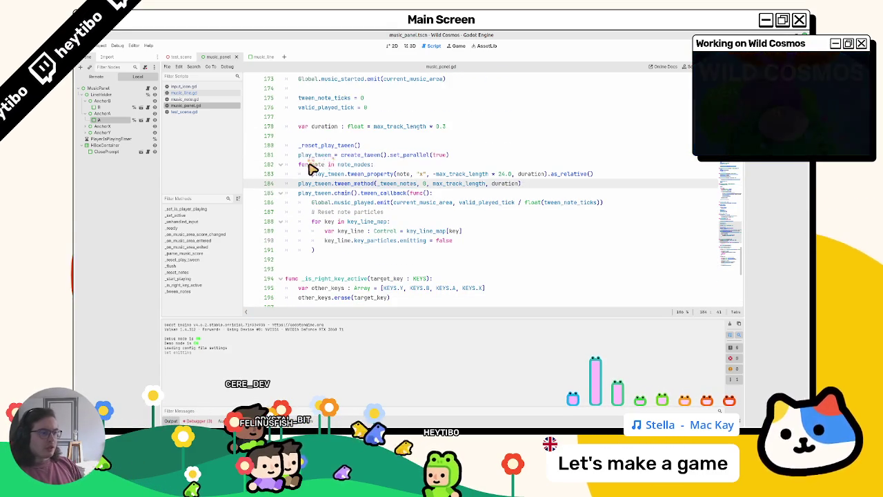
Step: Open a new indented line 183 above the tween_property call, then bring up music_note.gd
drag(312, 174, 630, 176)
double_click(461, 174)
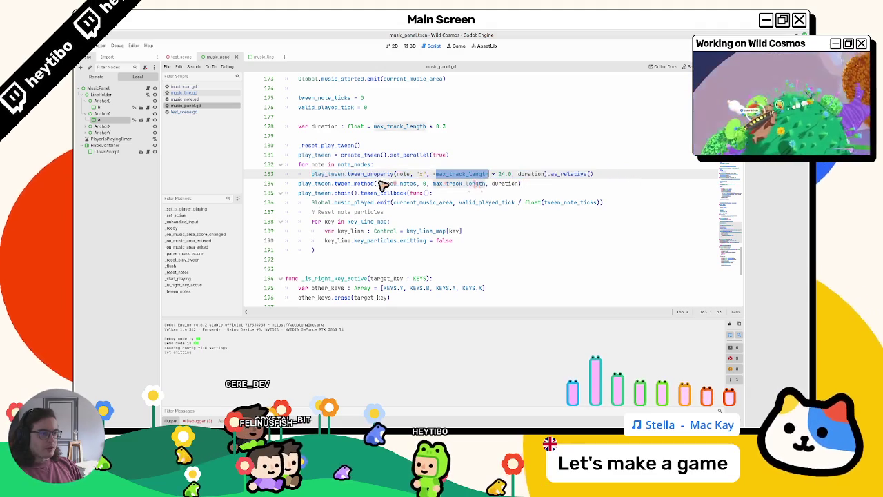
double_click(402, 174)
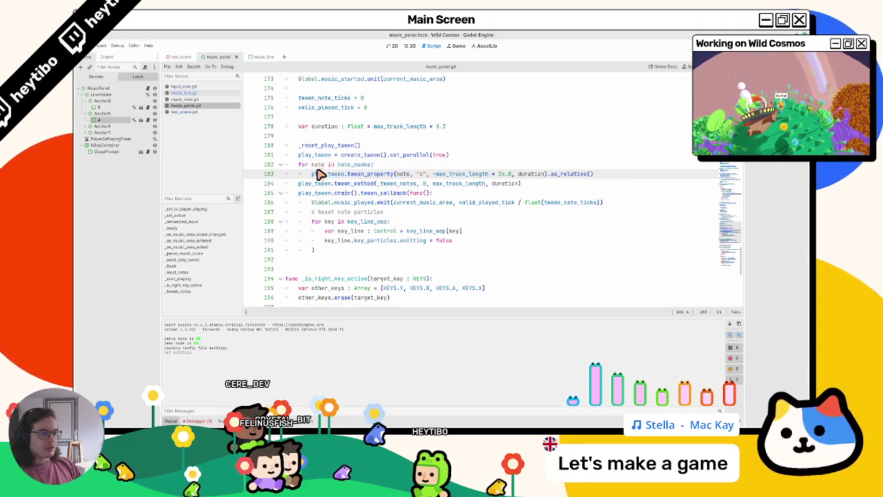
click(414, 166)
key(Return)
text(not)
key(Escape)
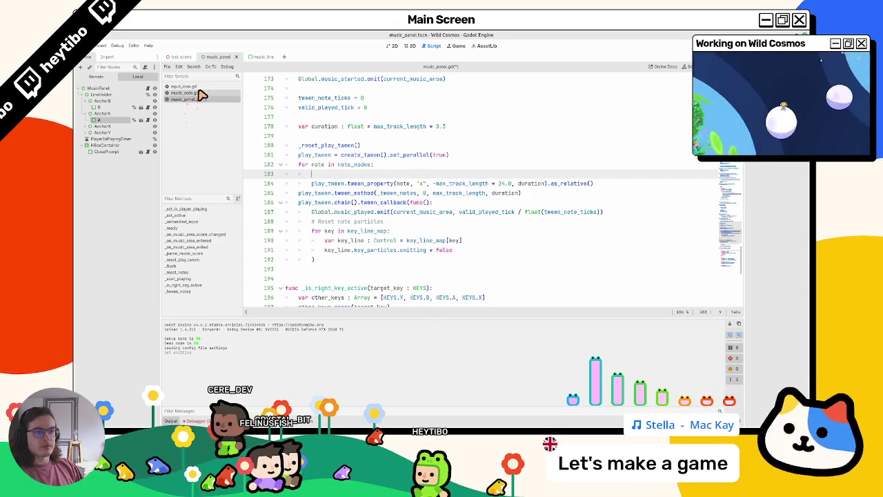
click(198, 93)
click(187, 86)
Step: Declare a new reset_base_color function below _ready in music_note.gd
middle_click(188, 86)
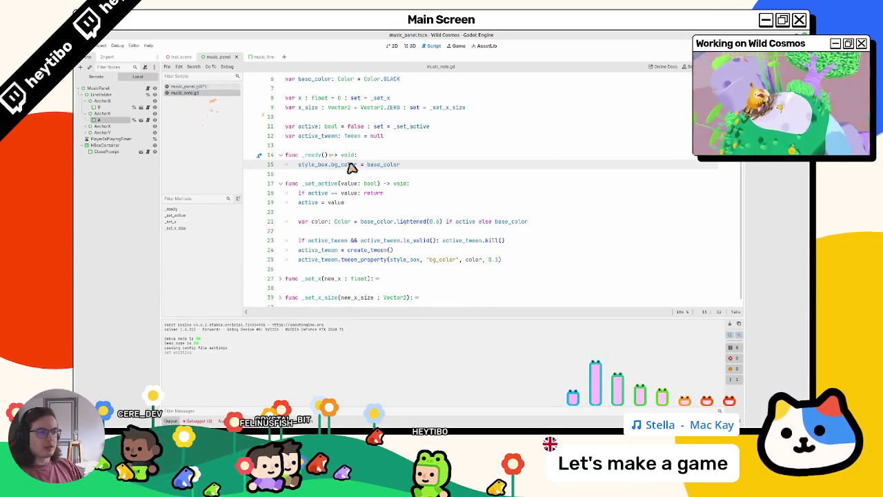
drag(399, 165, 322, 168)
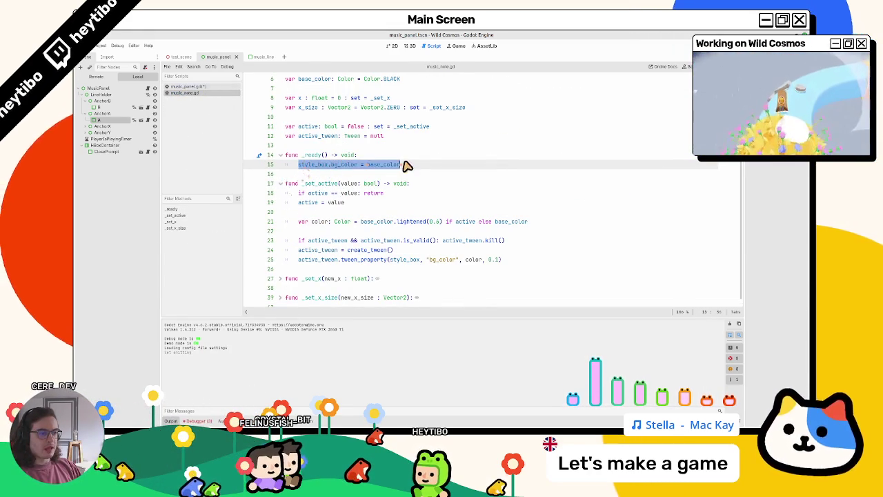
scroll(407, 166, down, 1)
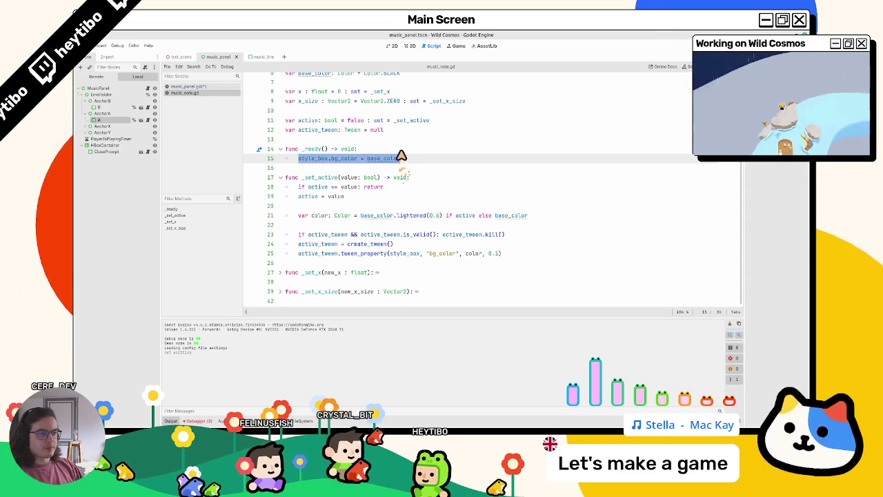
click(403, 154)
key(Return)
key(Return)
text(fuc)
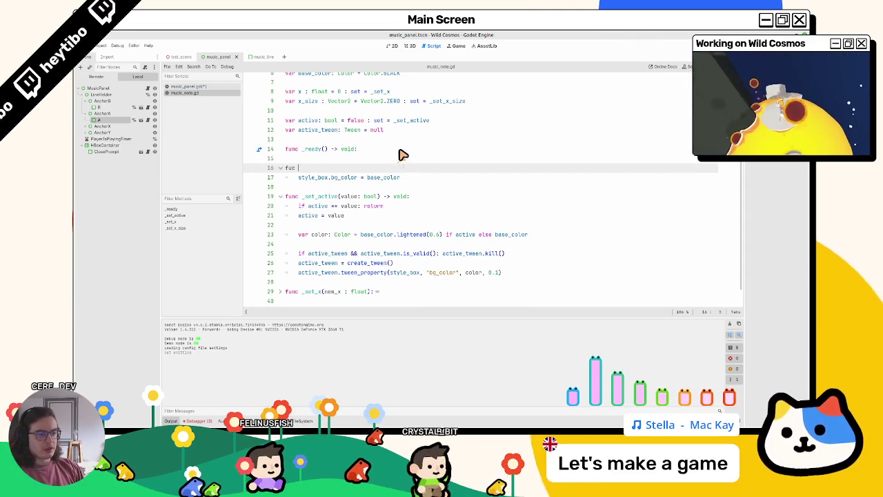
text(reset_base_color()
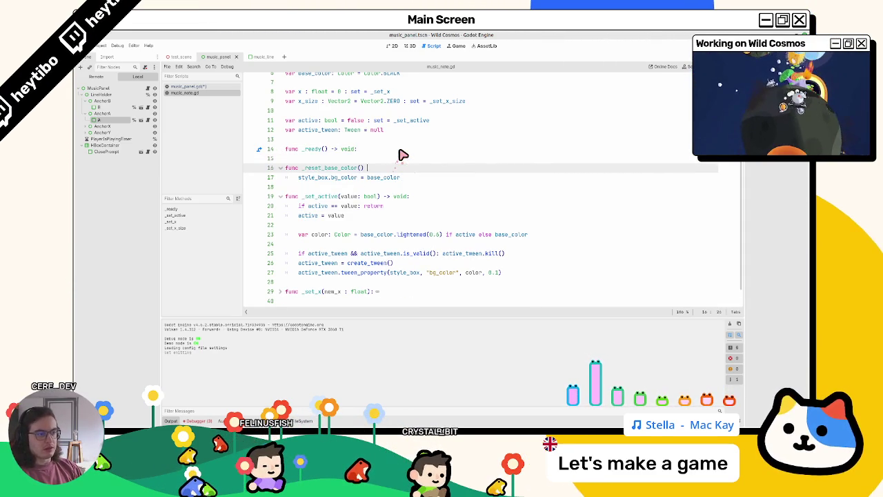
text(-> void:)
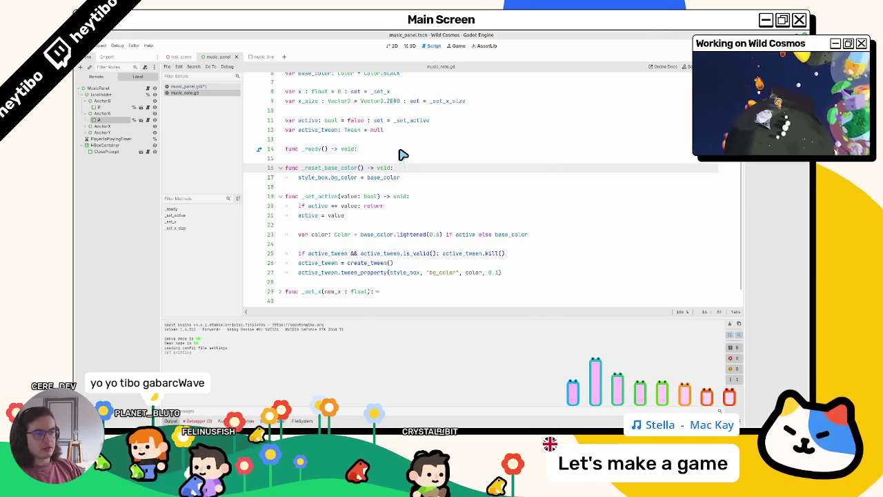
key(Up)
Step: Call reset_base_color() from _ready, drop the leading underscore from its name, and save
key(Tab)
text(_)
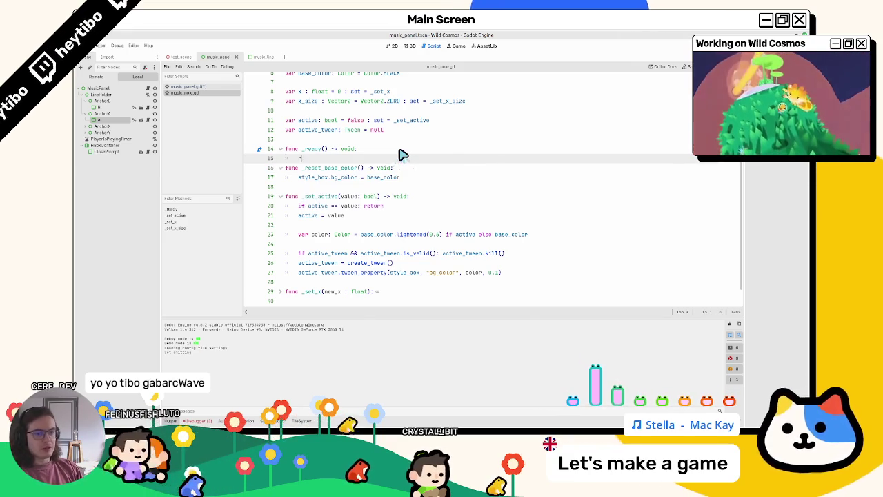
key(Return)
key(Return)
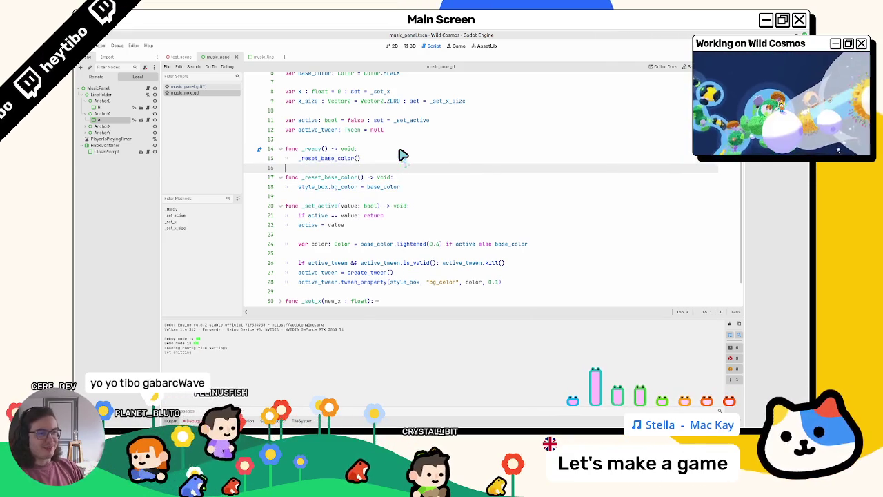
click(307, 175)
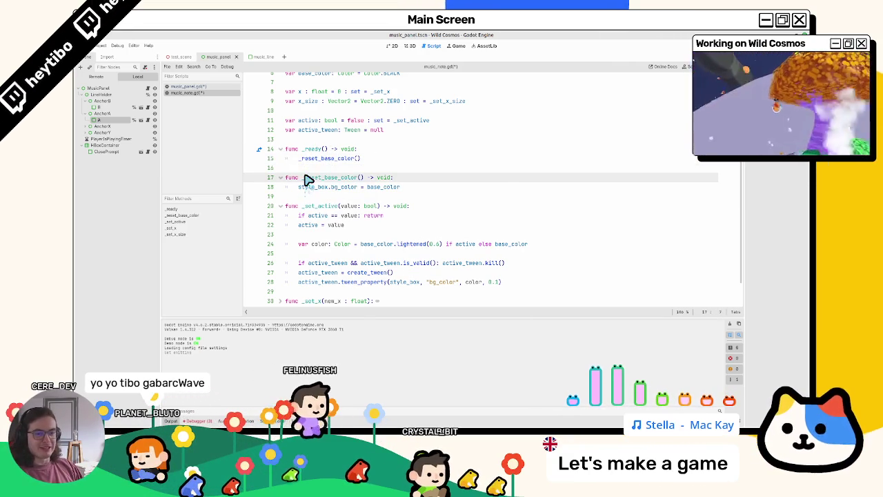
key(BackSpace)
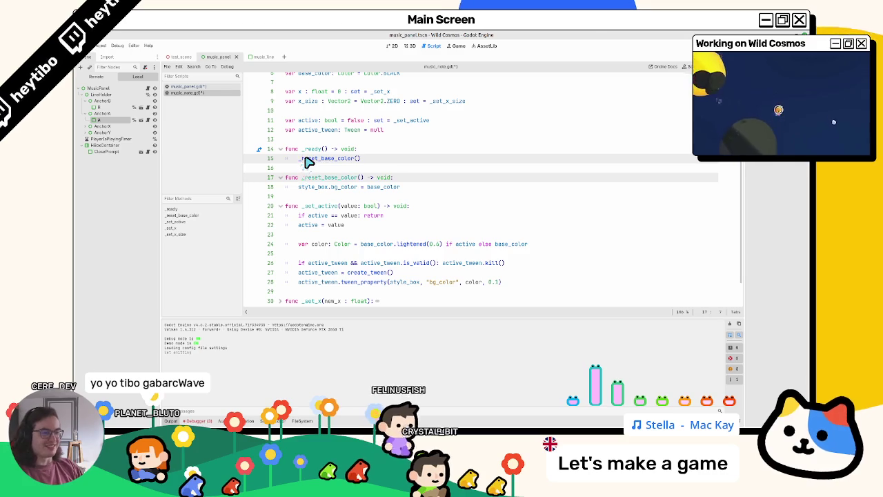
key(ctrl+s)
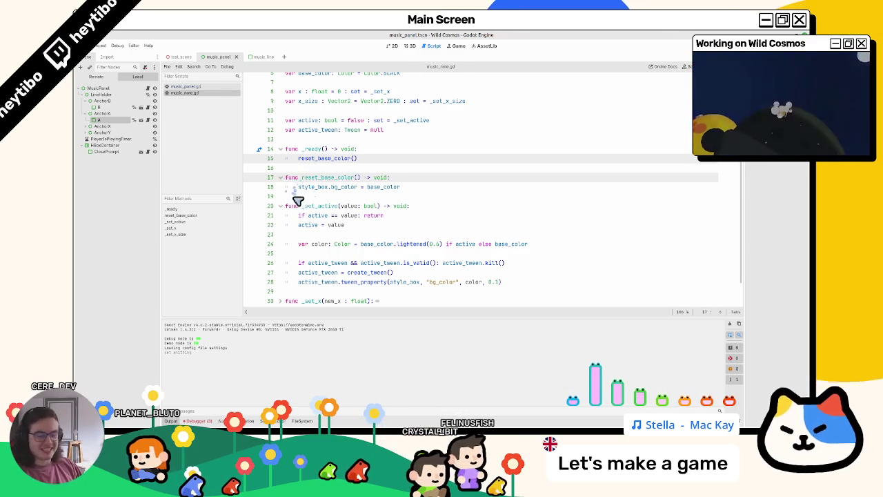
Step: Add note.reset_base_color() inside music_panel.gd's note loop
double_click(320, 179)
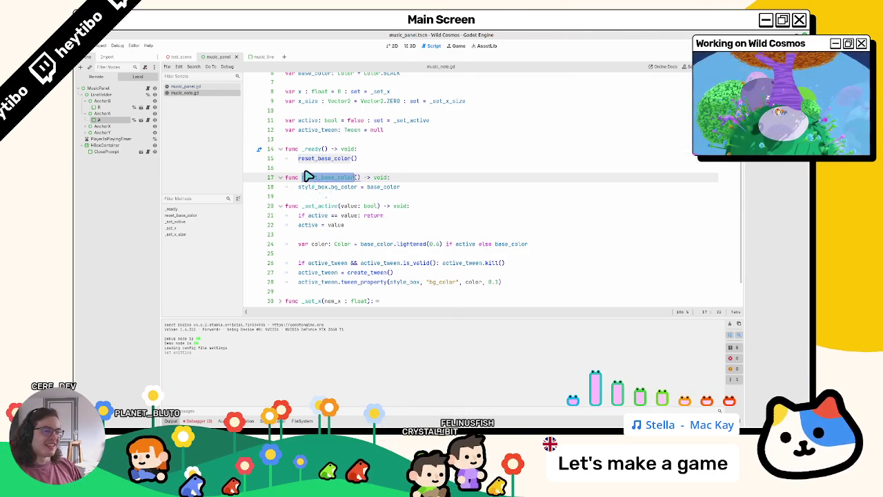
click(171, 87)
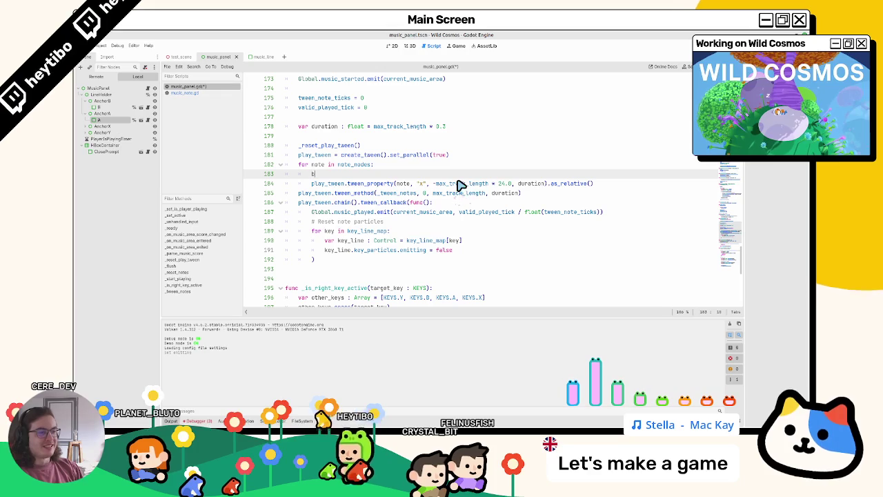
text(note.reset_base_color())
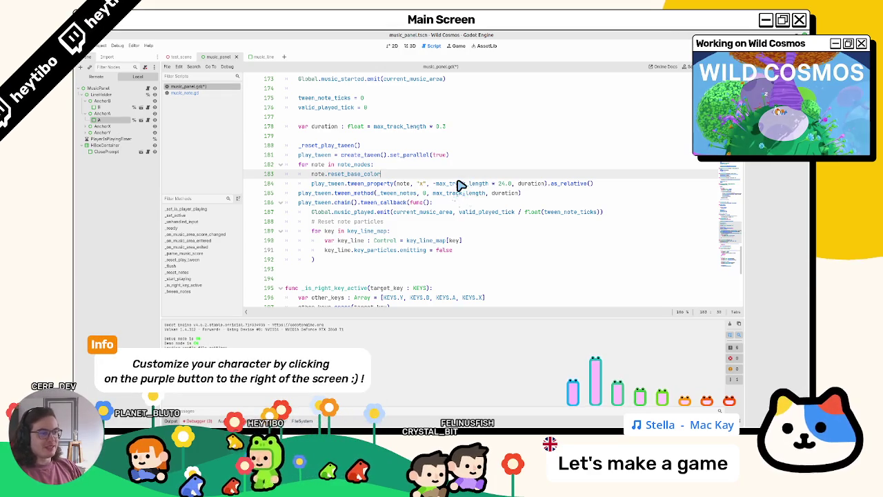
click(180, 56)
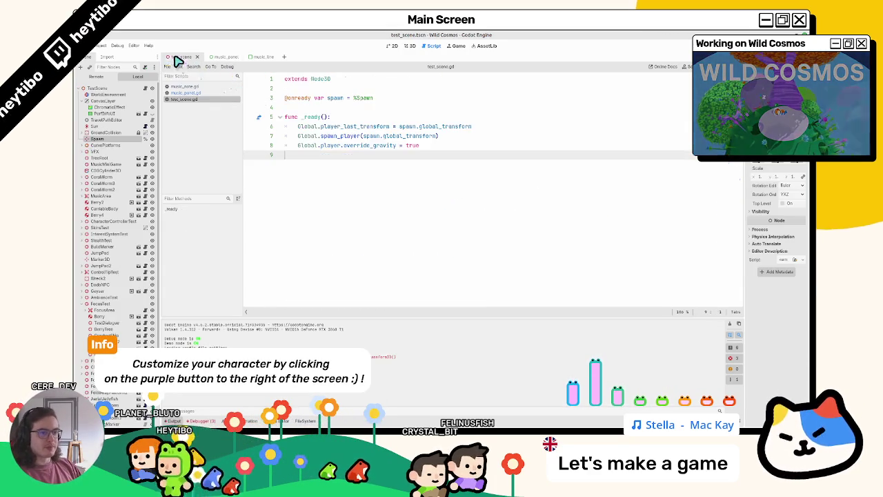
key(F6)
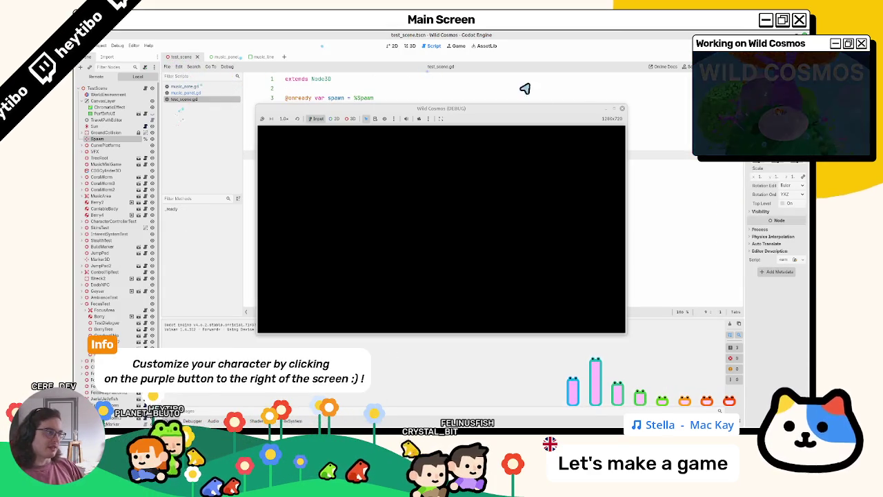
double_click(602, 112)
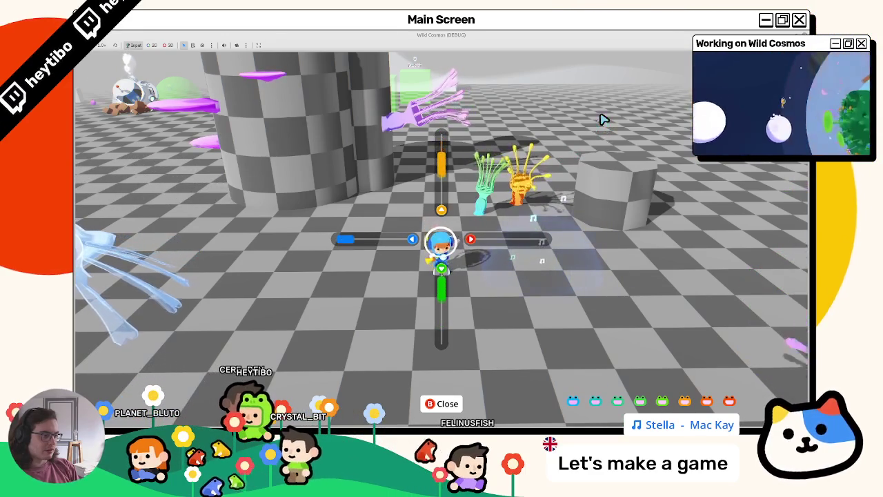
key(F8)
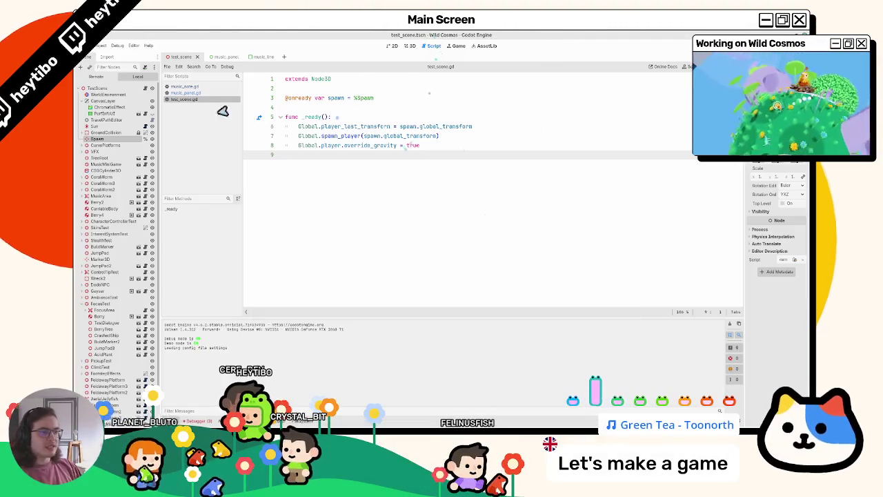
Step: Paste key_particles.emitting = false after key_line.active = false in the stop-all loop, then run
drag(325, 249, 475, 252)
key(ctrl+c)
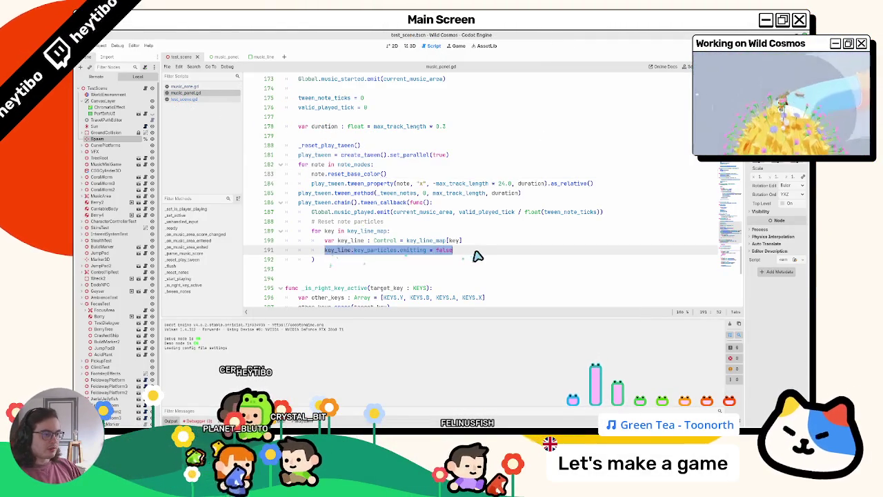
scroll(442, 253, up, 15)
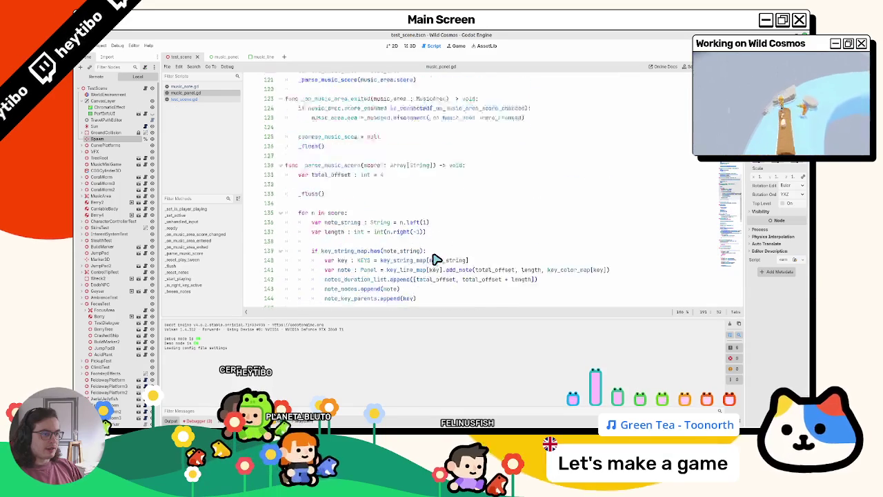
scroll(440, 270, up, 8)
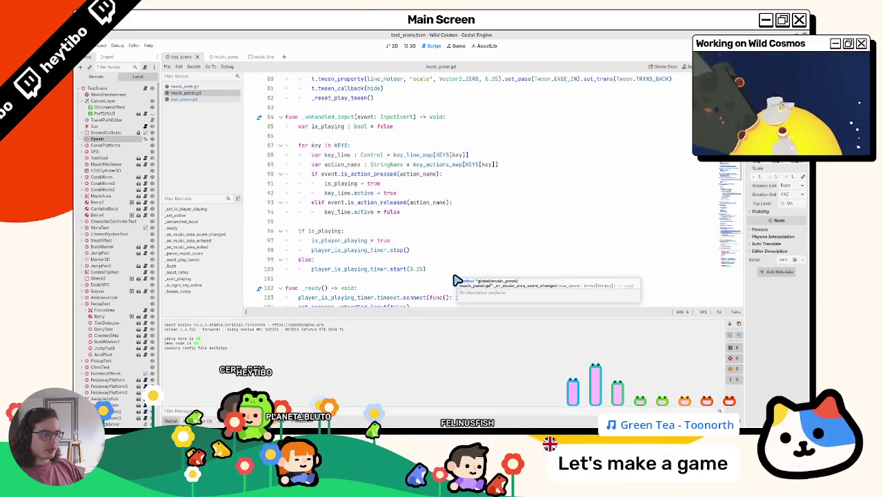
click(430, 212)
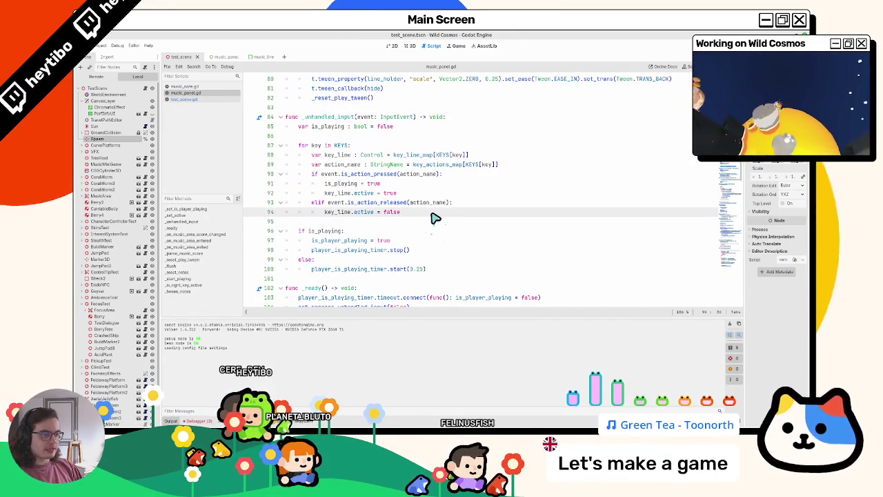
scroll(435, 218, up, 2)
scroll(424, 231, up, 4)
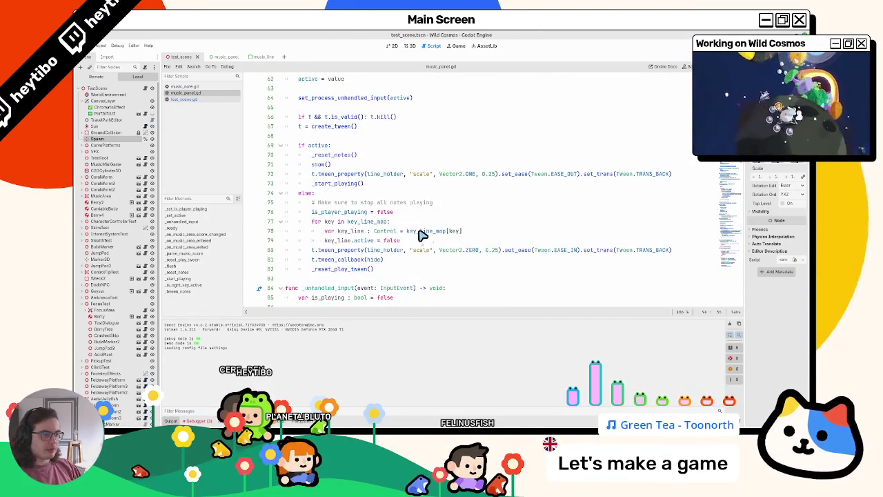
click(422, 241)
key(Return)
key(ctrl+v)
key(Return)
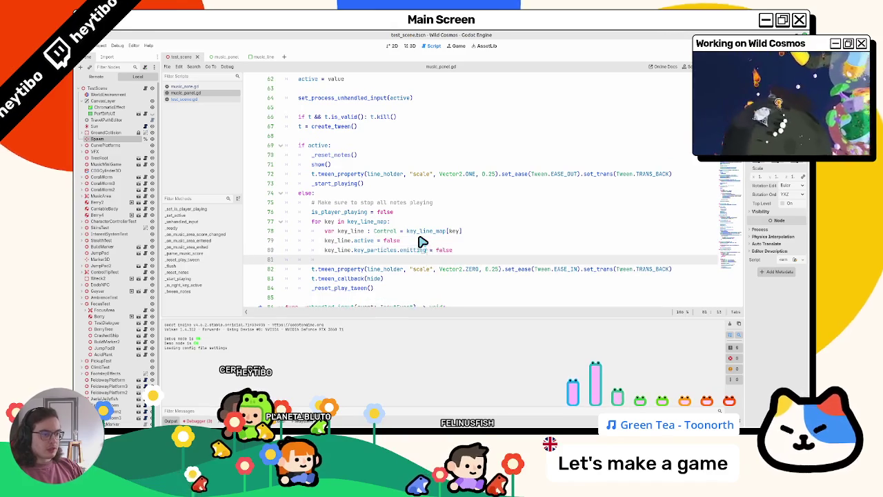
double_click(421, 203)
text(& effects)
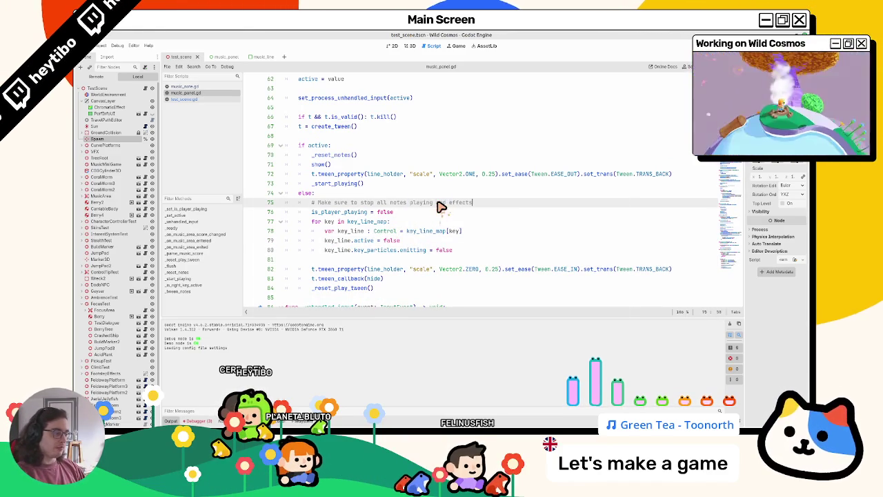
key(F5)
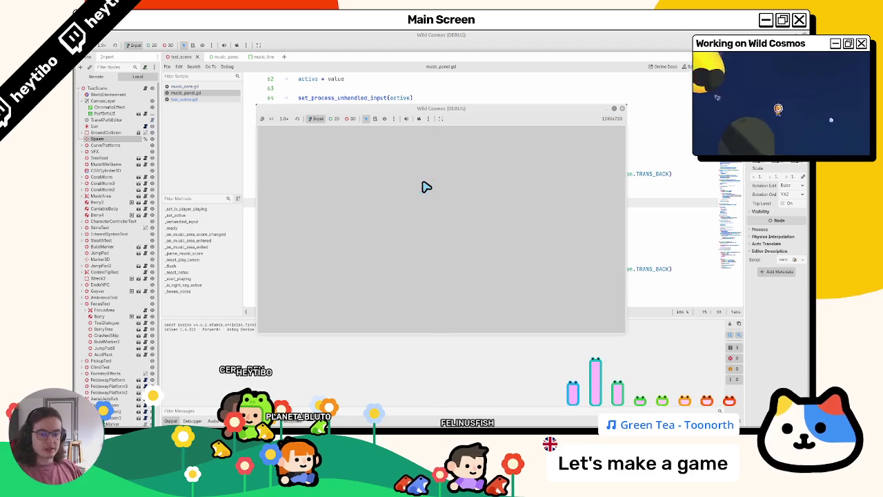
key(Tab)
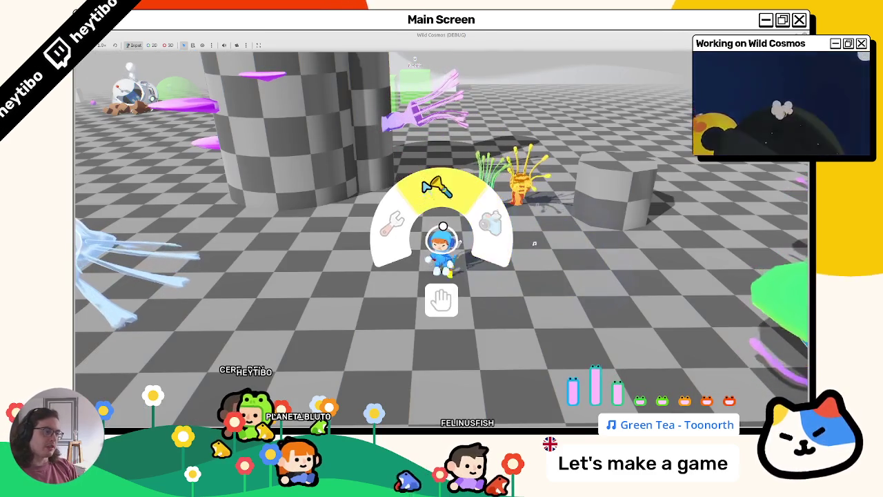
click(426, 186)
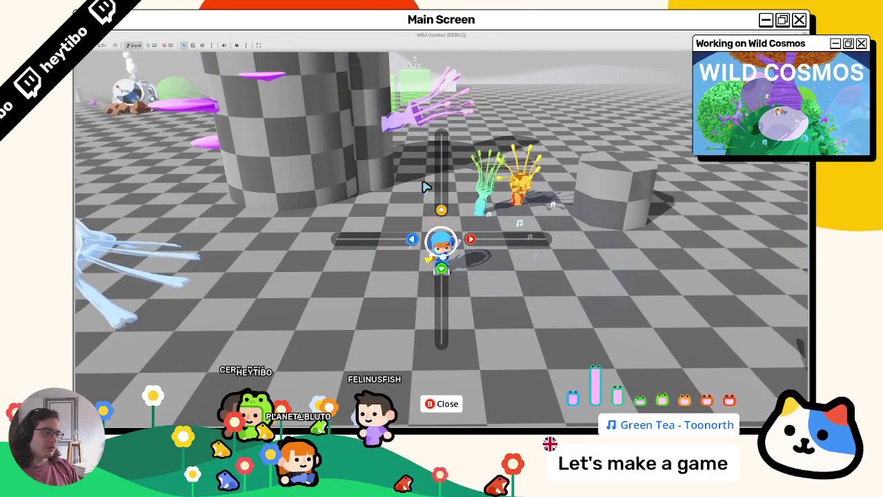
key(Escape)
click(425, 186)
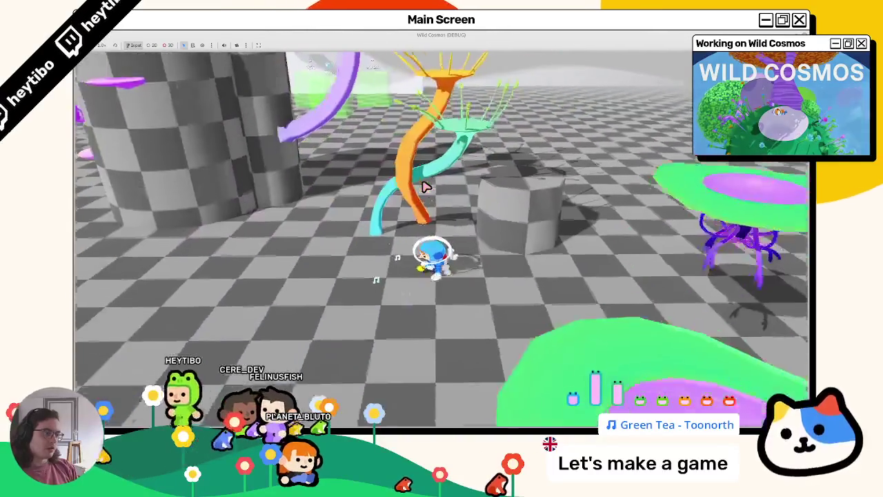
click(425, 186)
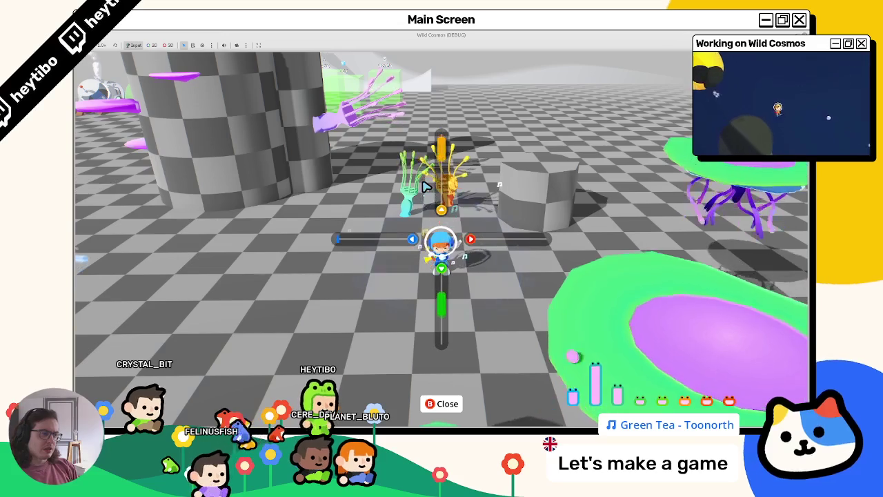
key(F11)
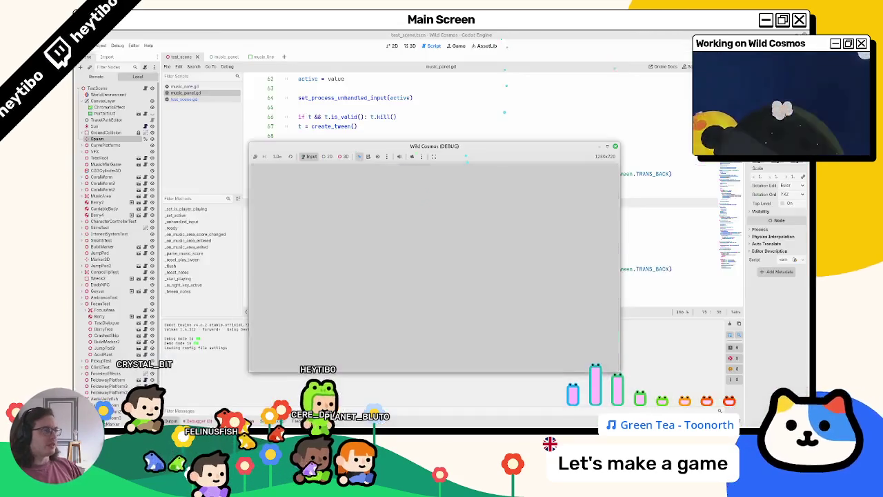
Step: Stop the game, add print(active) after active = value in _set_active, and run again
key(F8)
ctrl+click(354, 209)
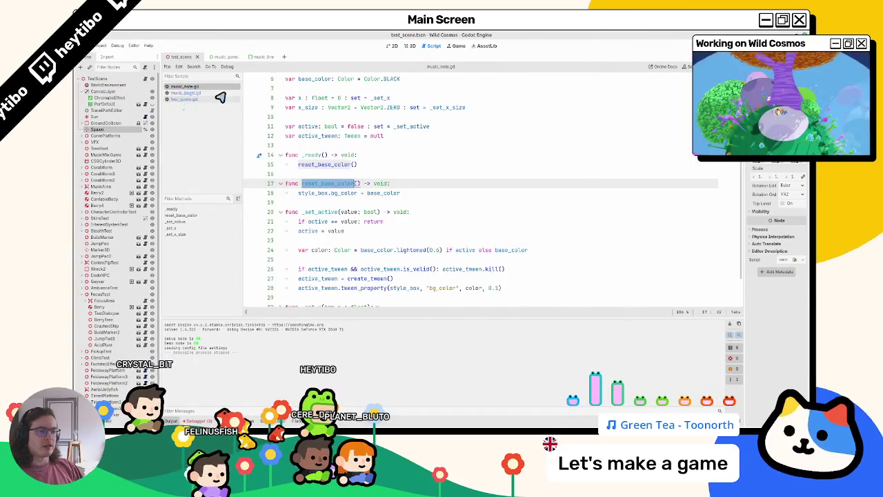
click(330, 179)
click(327, 207)
text(print(a)
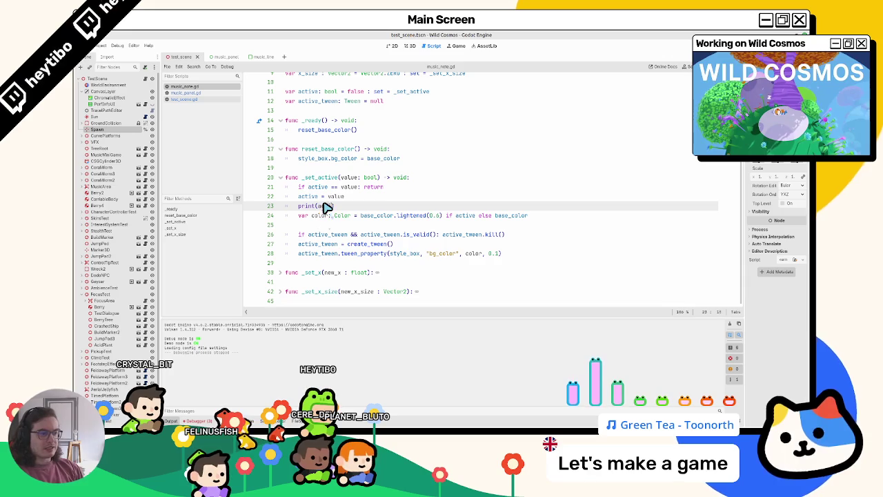
text(ctive)
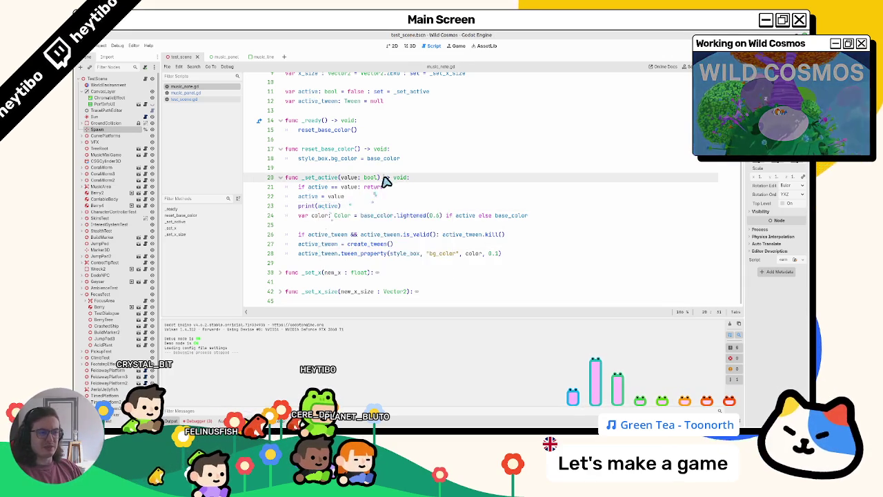
key(F5)
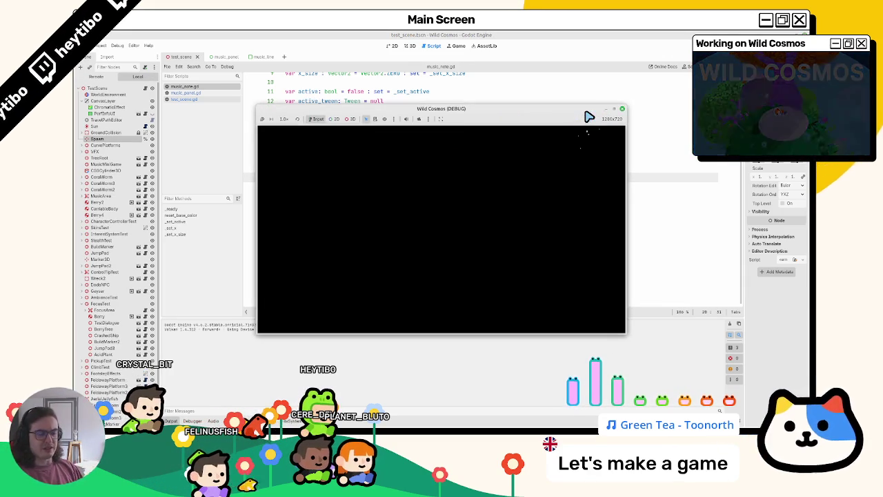
Step: Play notes in the in-game music panel, then stop the game to return to music_note.gd
key(space)
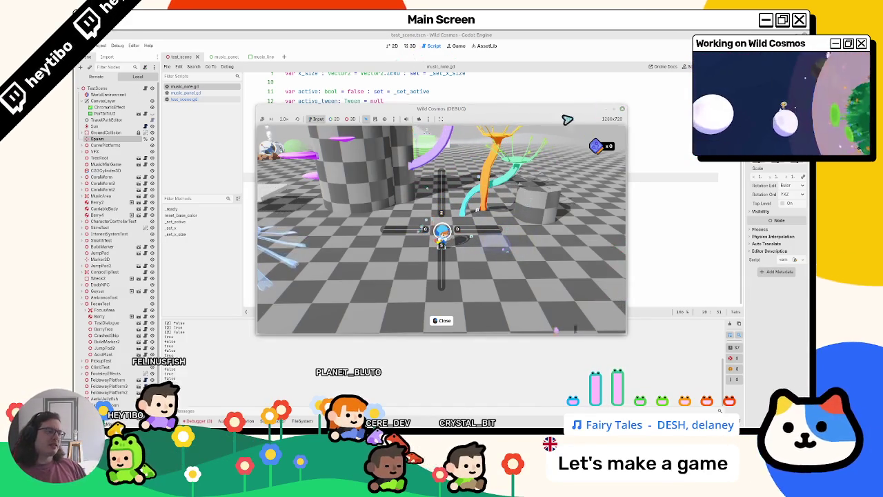
click(380, 35)
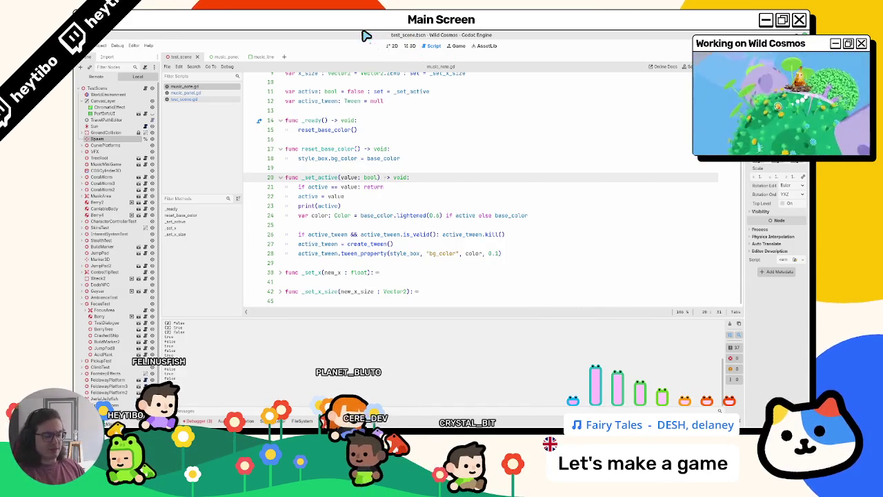
key(F5)
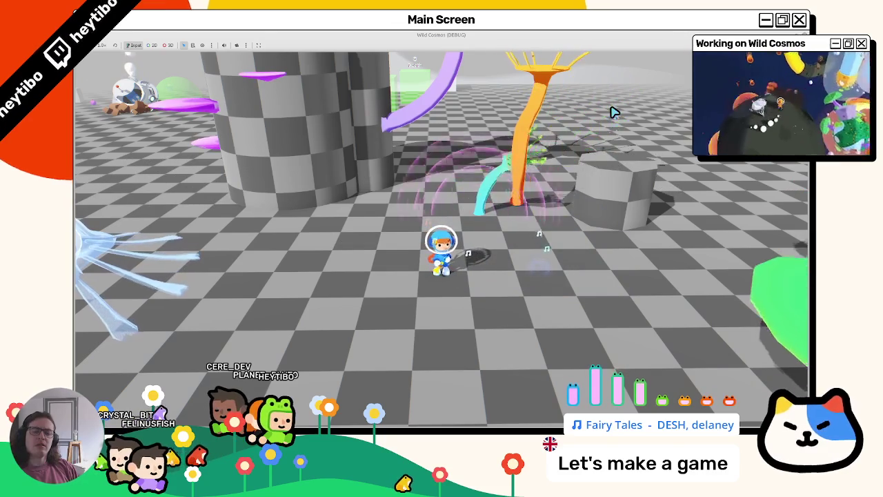
key(F8)
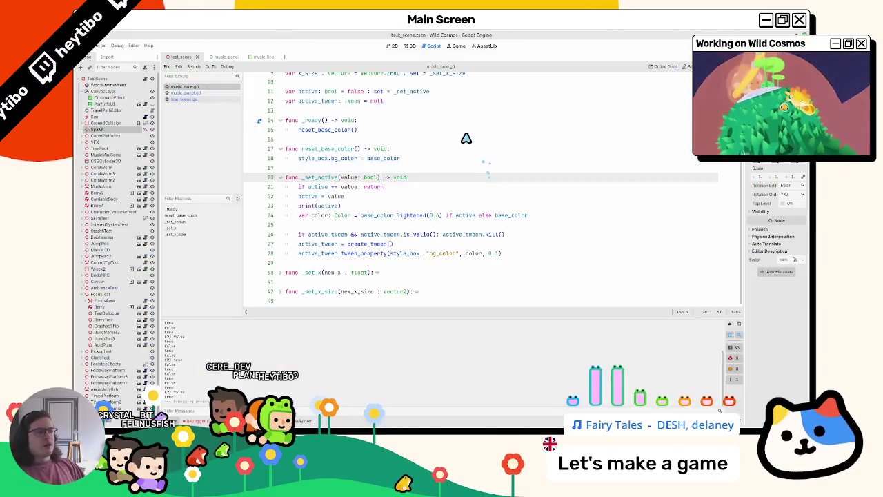
Step: Frame the music area in test_scene's 3D view, then save and run the game
click(407, 46)
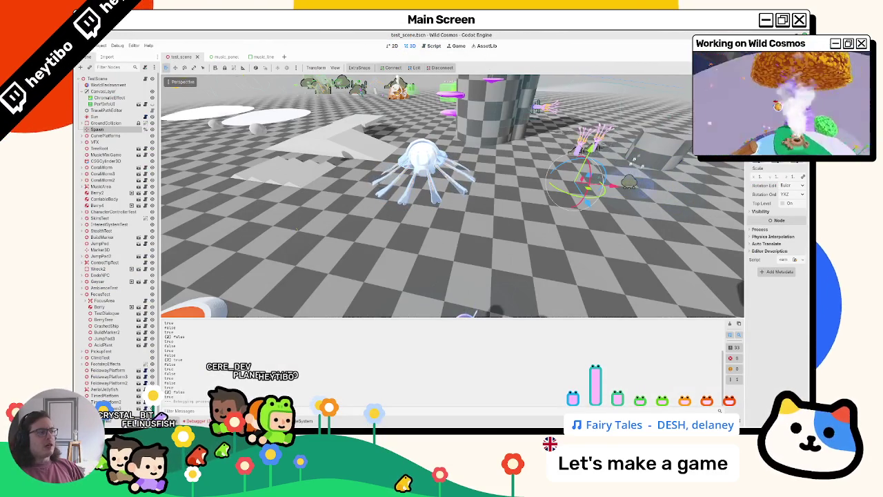
scroll(138, 243, down, 1)
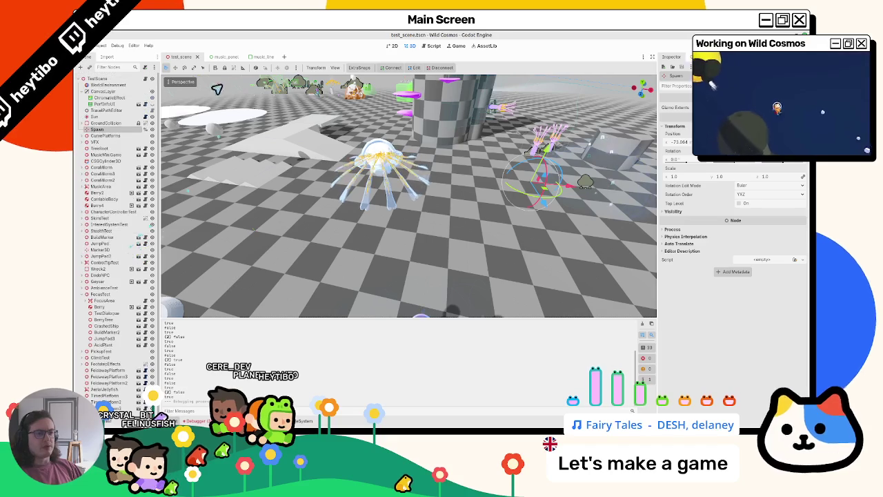
key(ctrl+Tab)
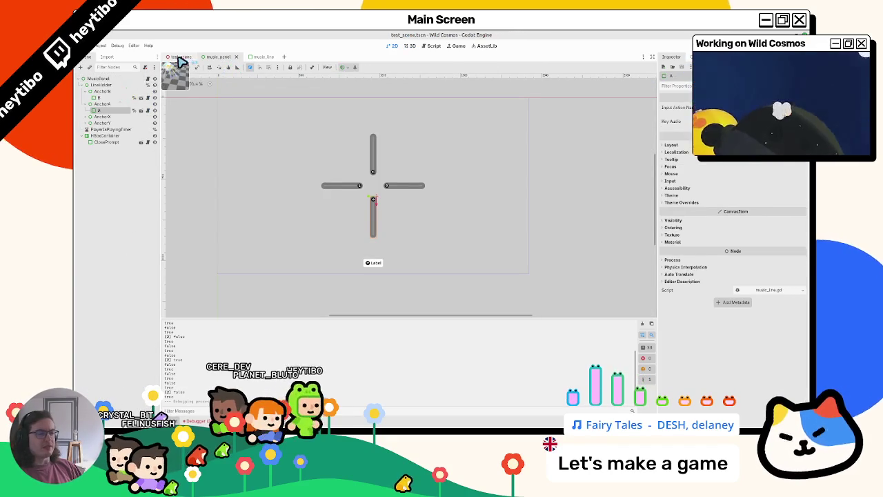
click(180, 57)
drag(594, 189, 186, 303)
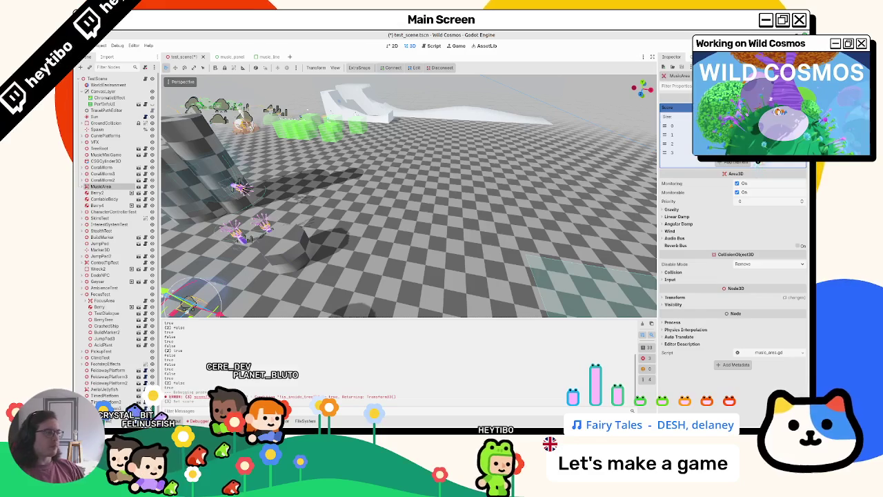
key(F6)
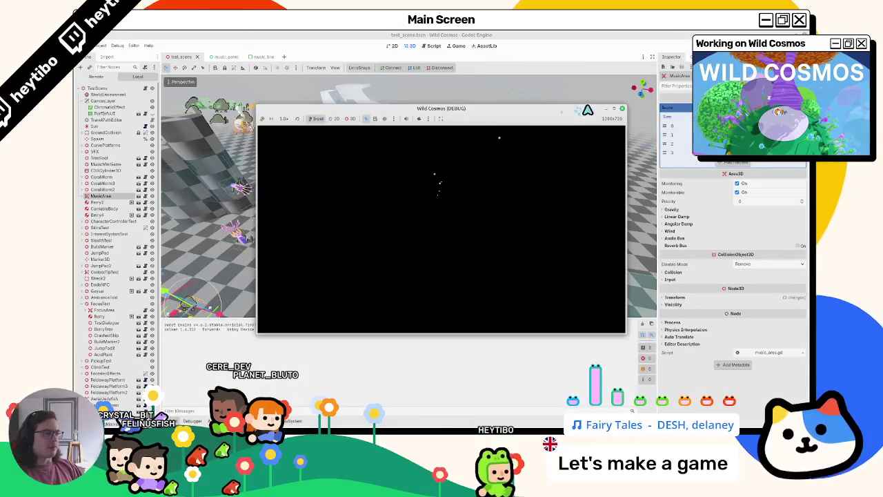
Step: Test the music panel via the tool wheel in the maximized game, then close it and clear the output
click(615, 109)
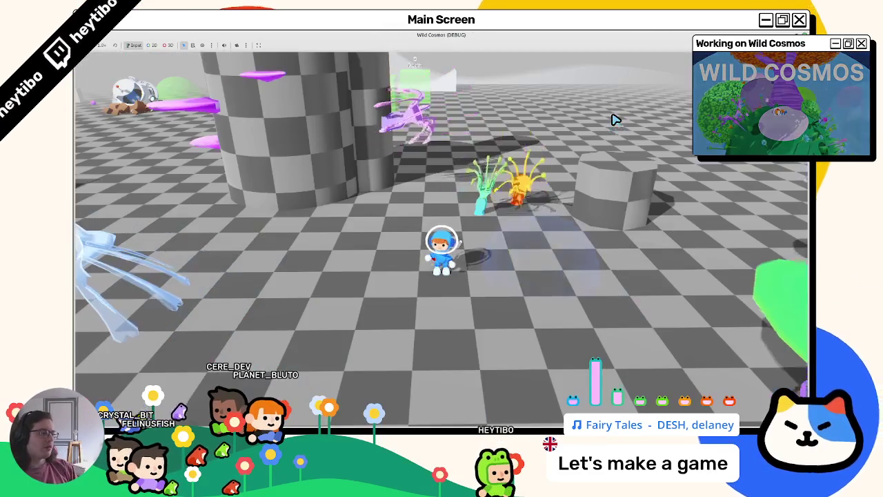
key(Tab)
key(Tab)
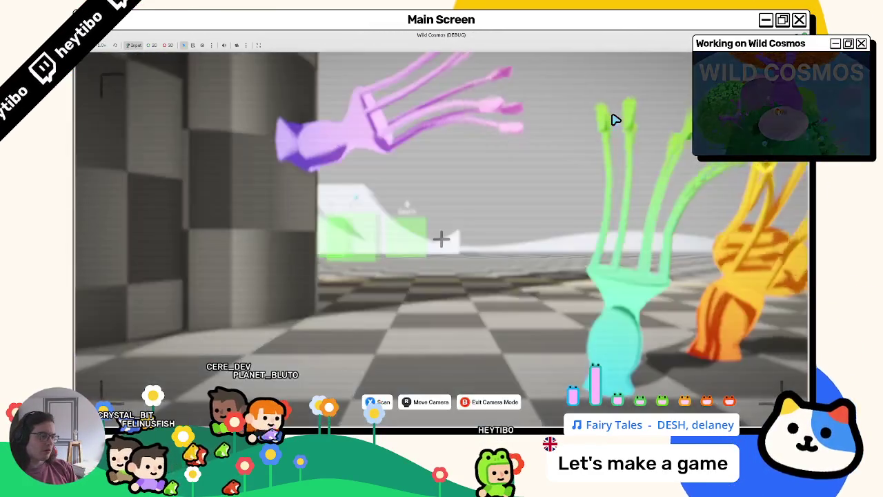
key(Tab)
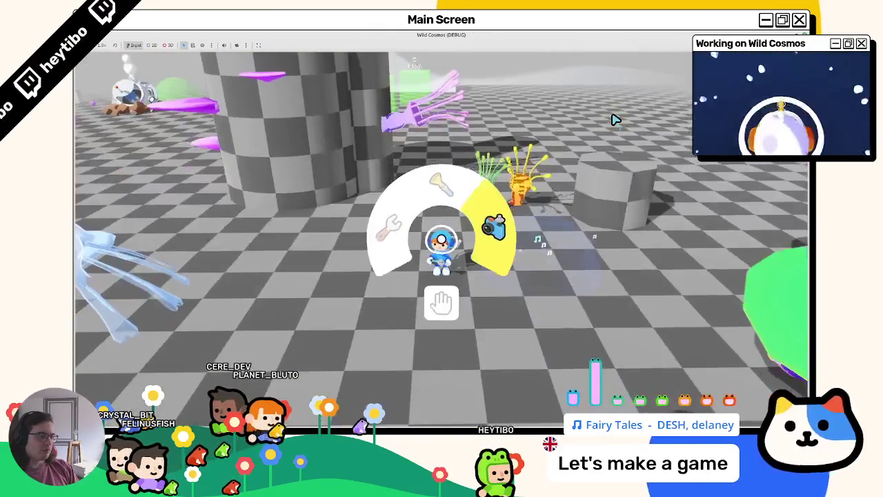
key(Tab)
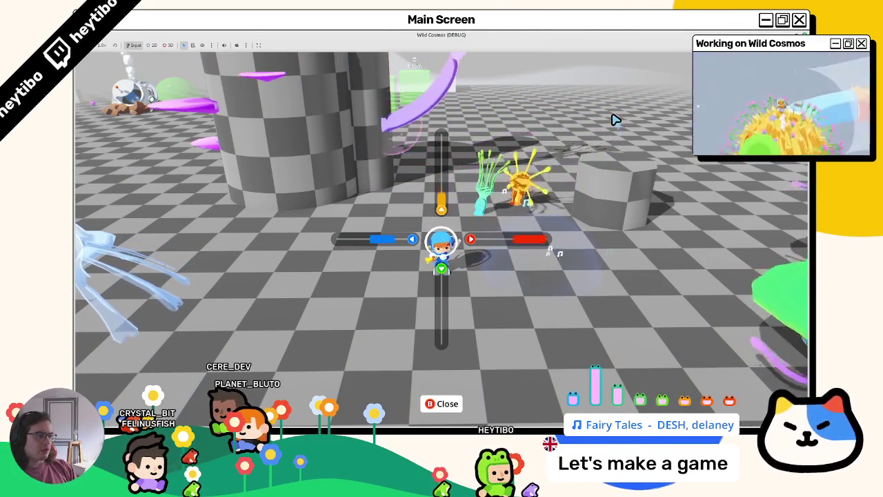
key(F8)
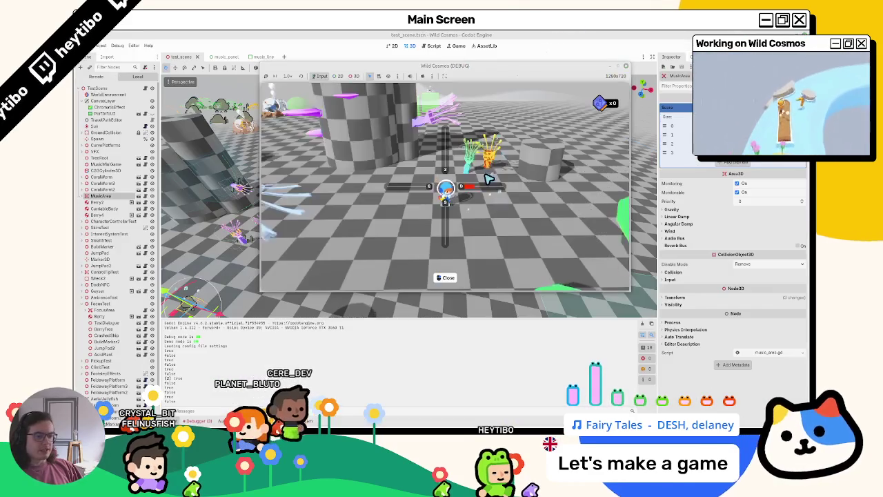
click(643, 324)
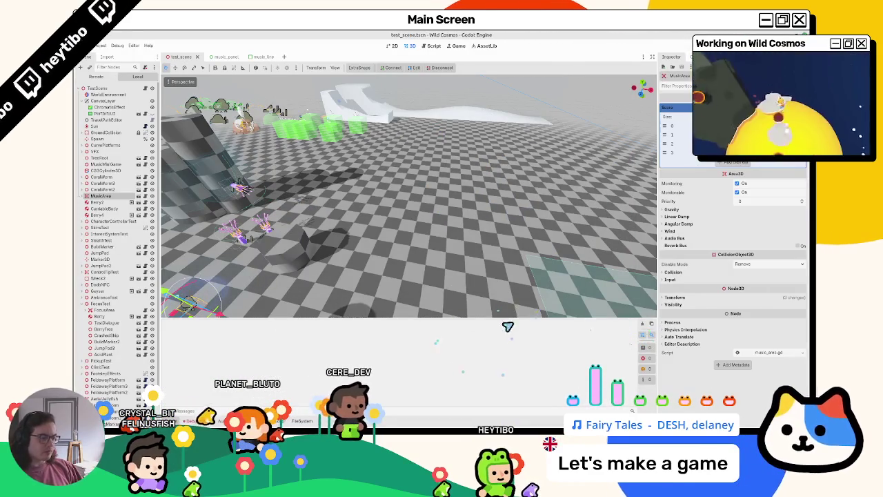
key(F6)
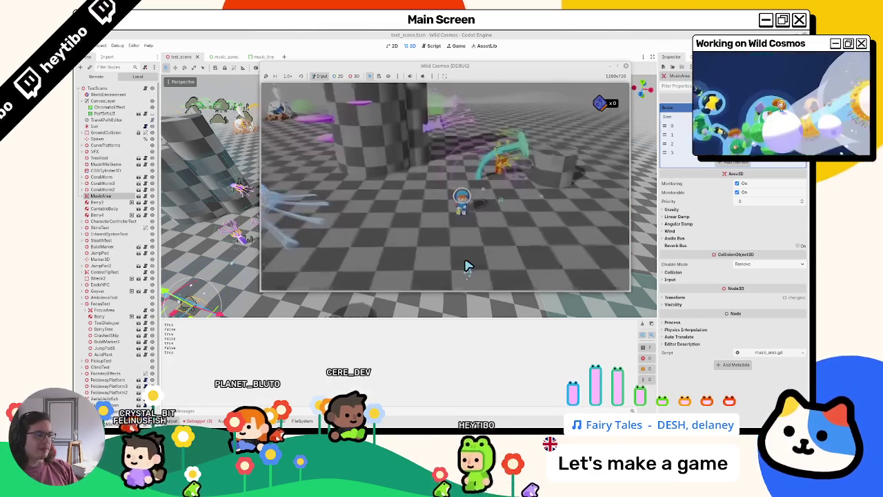
key(F8)
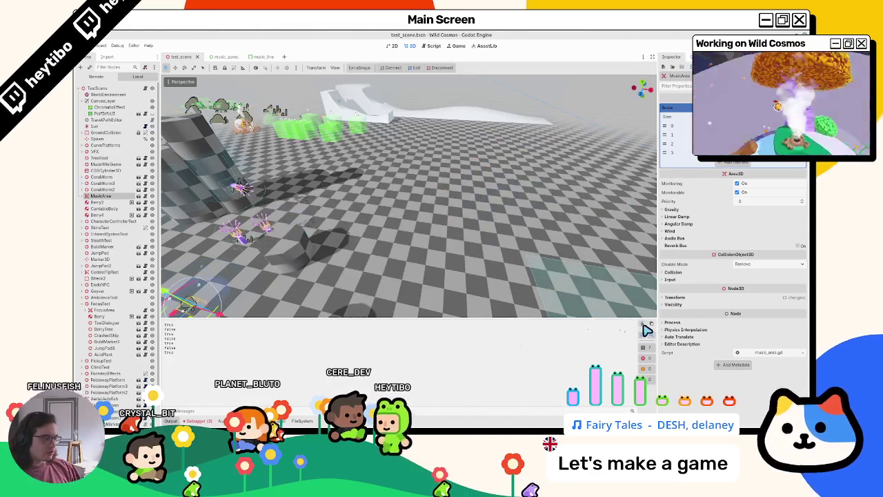
key(F5)
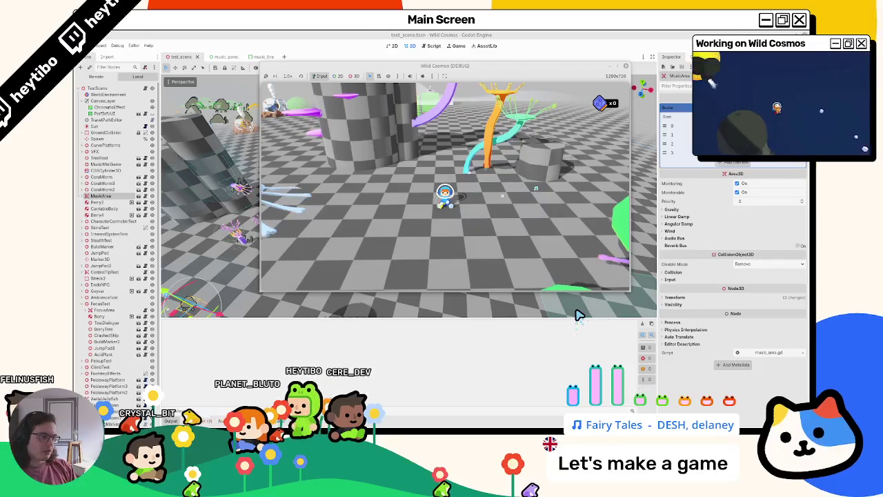
key(e)
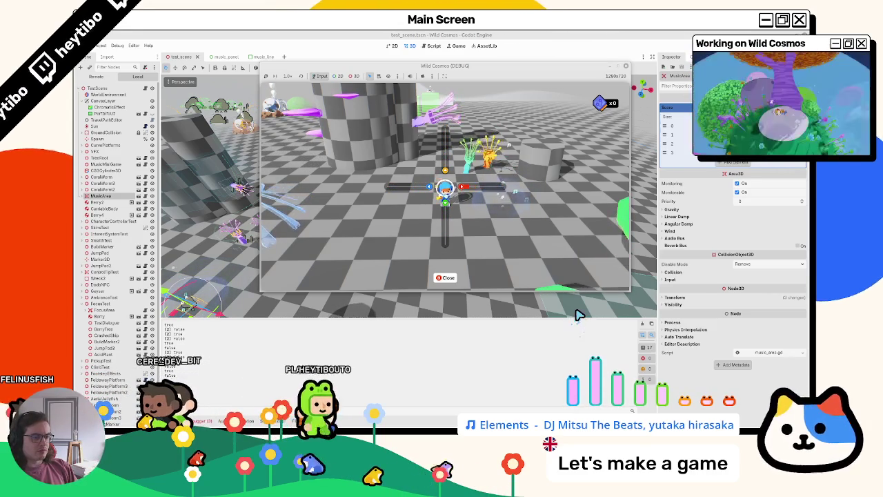
key(F8)
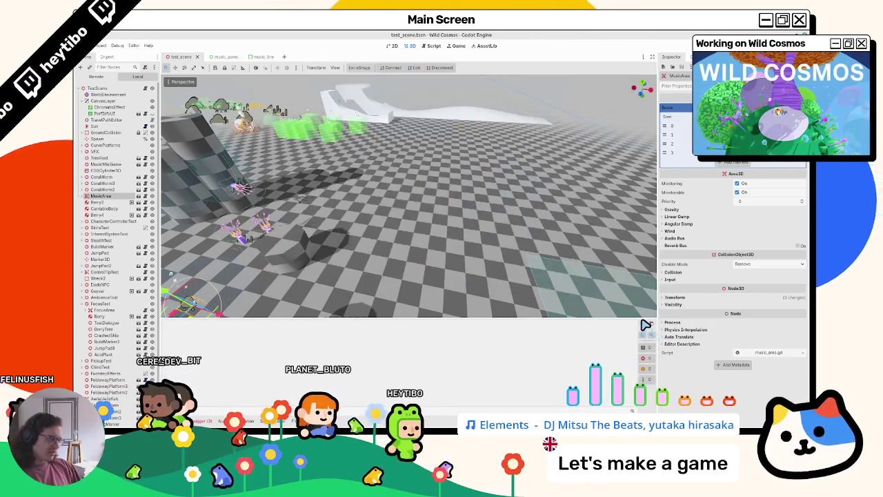
Step: Return to the game window, test the music panel, then stop the debug run
key(alt+Tab)
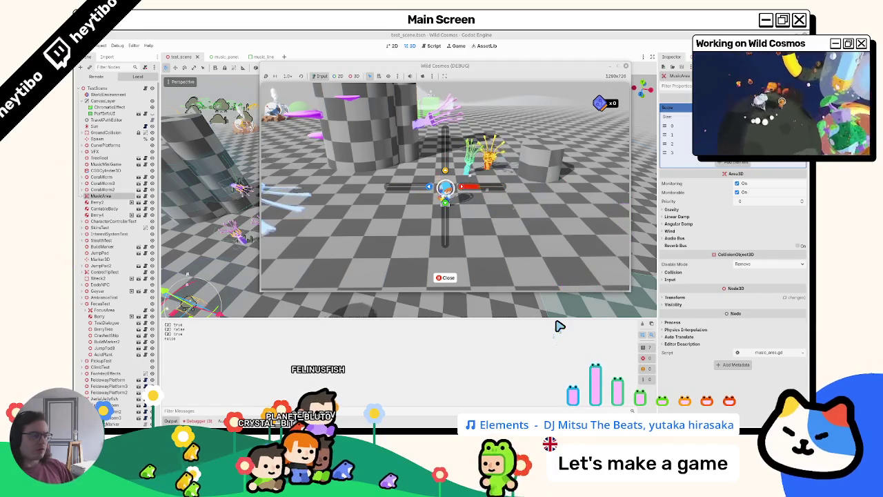
key(F8)
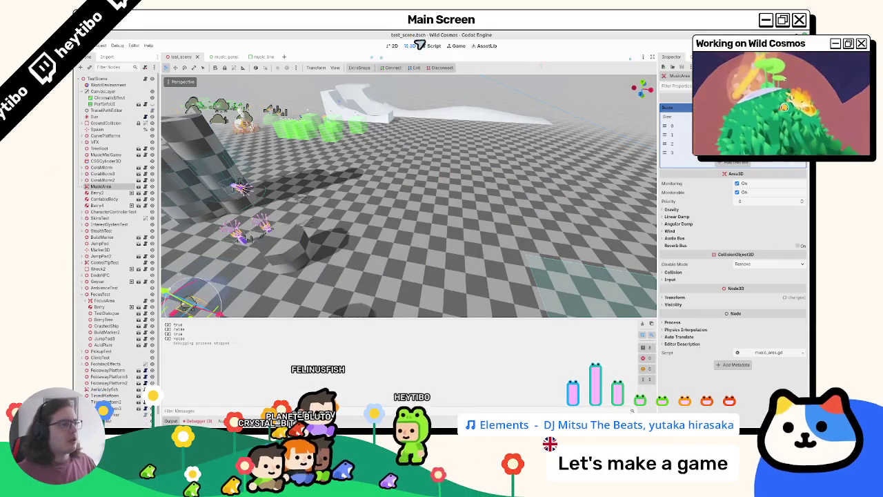
Step: Stop the game and delete the old print(active) debug line from _set_active
key(ctrl+F3)
click(222, 87)
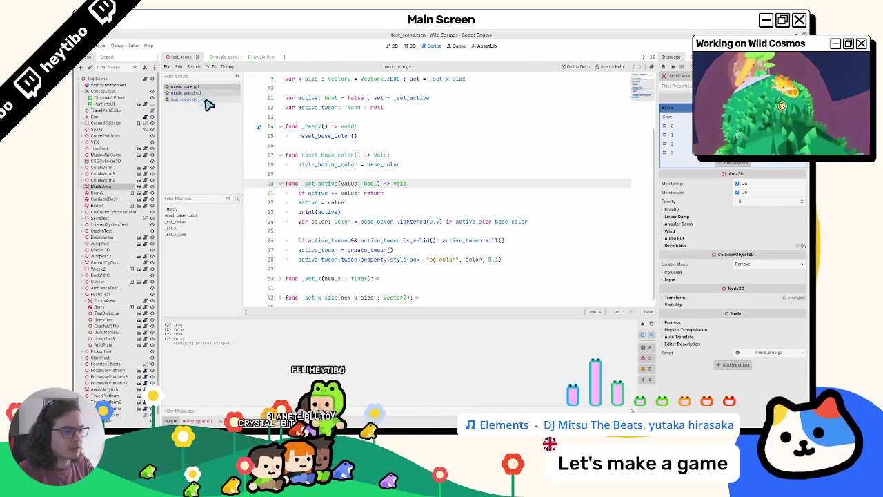
drag(341, 207, 299, 207)
key(BackSpace)
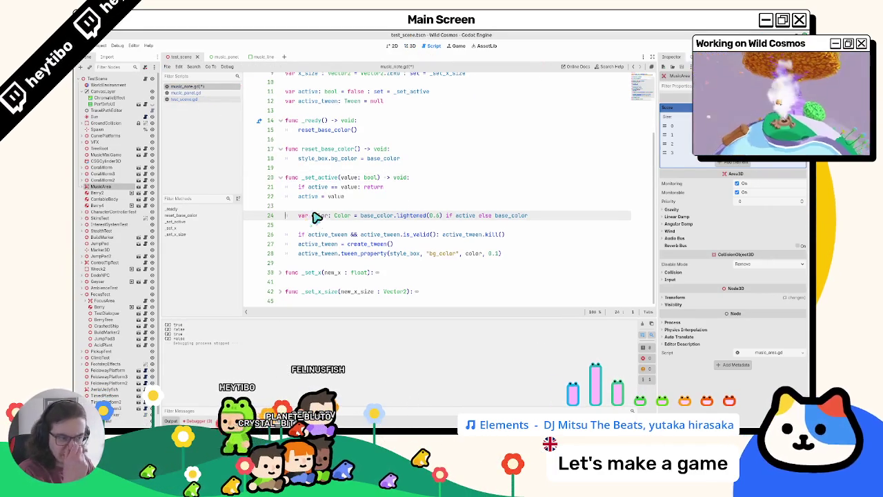
click(199, 93)
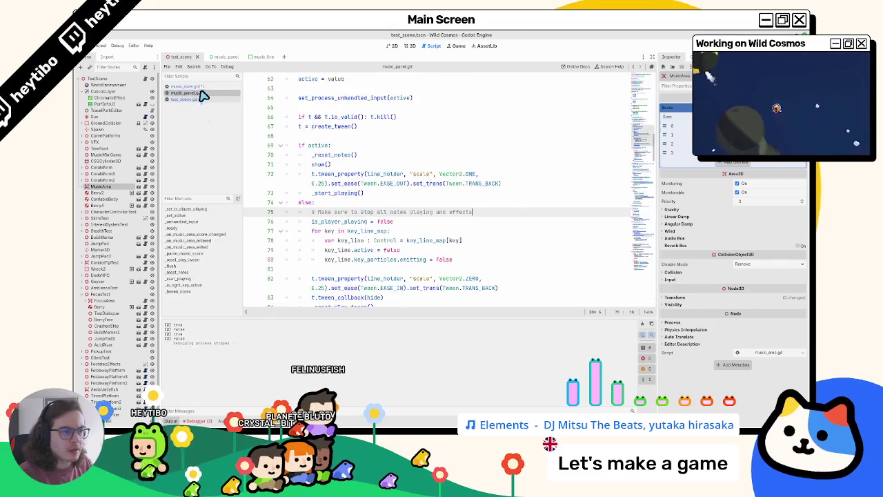
click(197, 86)
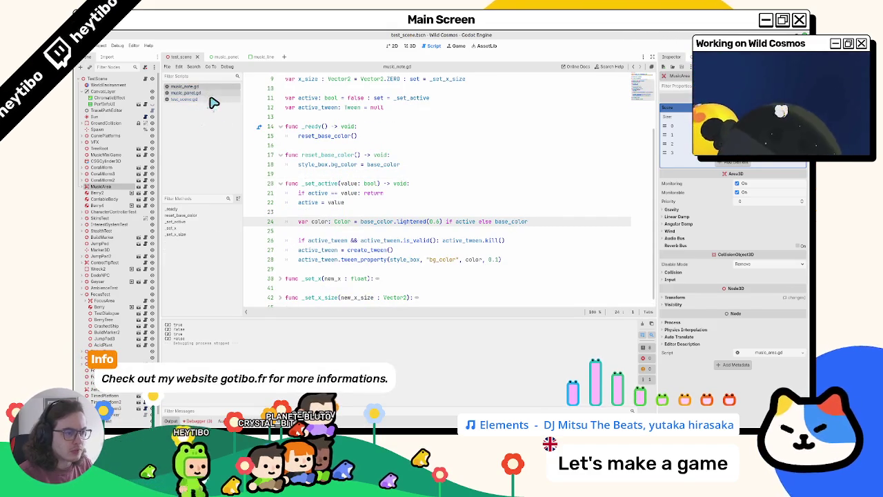
Step: Add print(active) as the first line of _set_active and save music_note.gd
double_click(319, 193)
click(334, 212)
text(print(active))
key(alt+Up)
key(alt+Up)
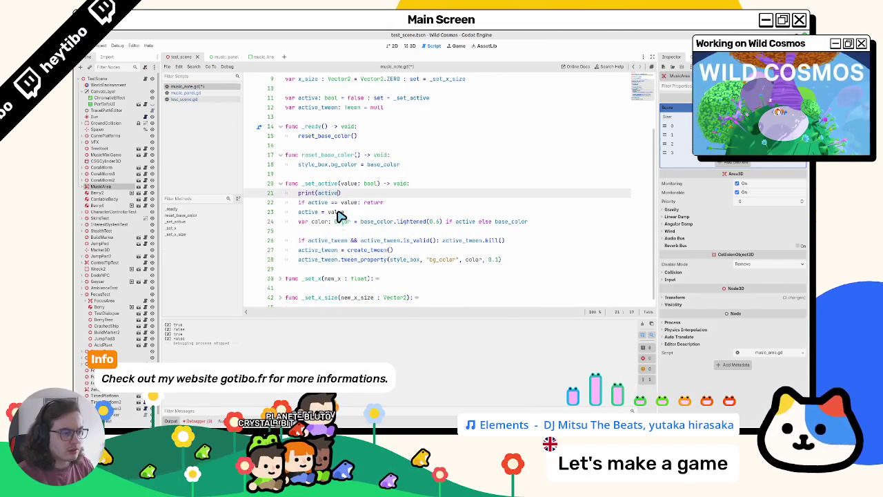
key(Down)
key(Down)
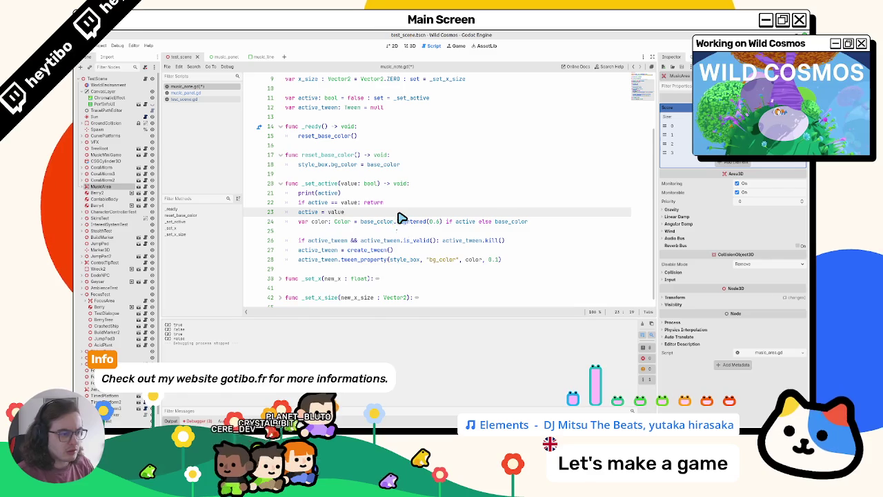
key(Return)
key(ctrl+s)
Step: Glance at music_panel.gd, then launch the game for a test
double_click(318, 202)
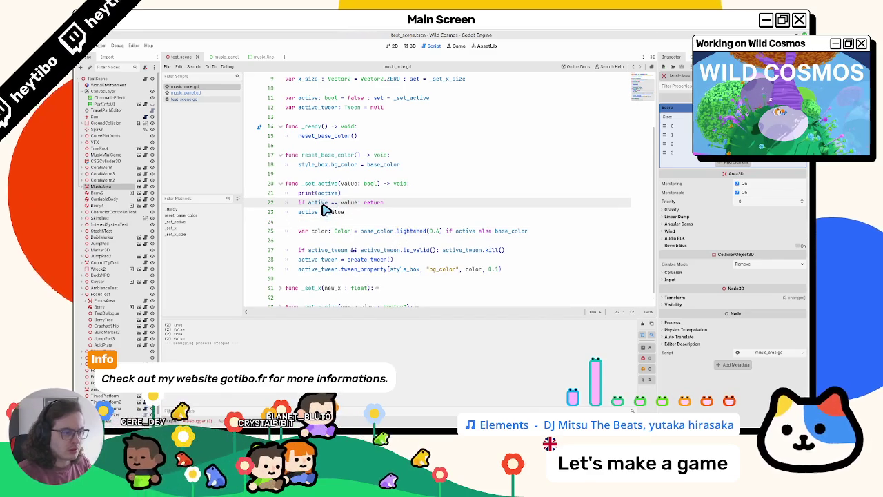
click(223, 92)
click(223, 87)
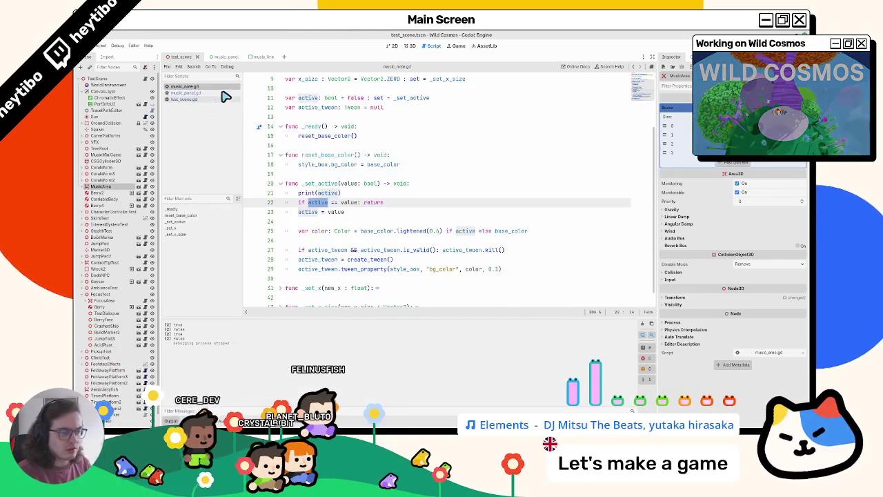
key(F6)
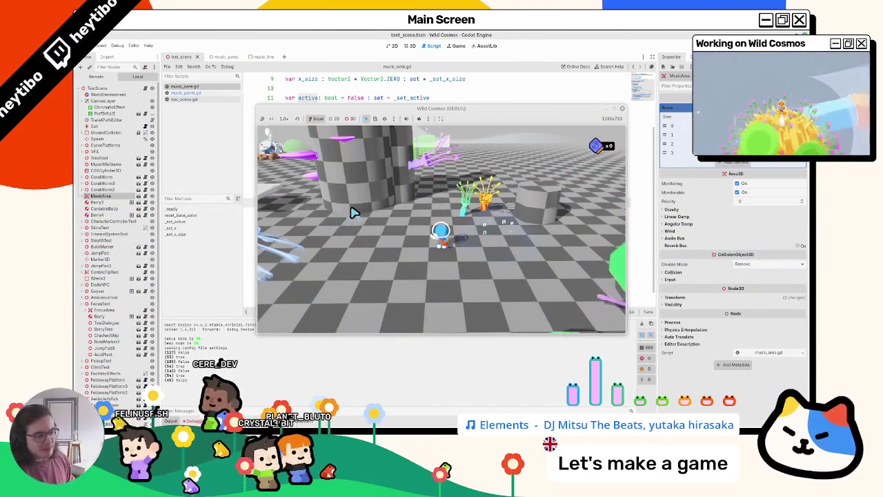
Step: Stop the game and review active's false default and the _set_active setter in music_note.gd
key(F8)
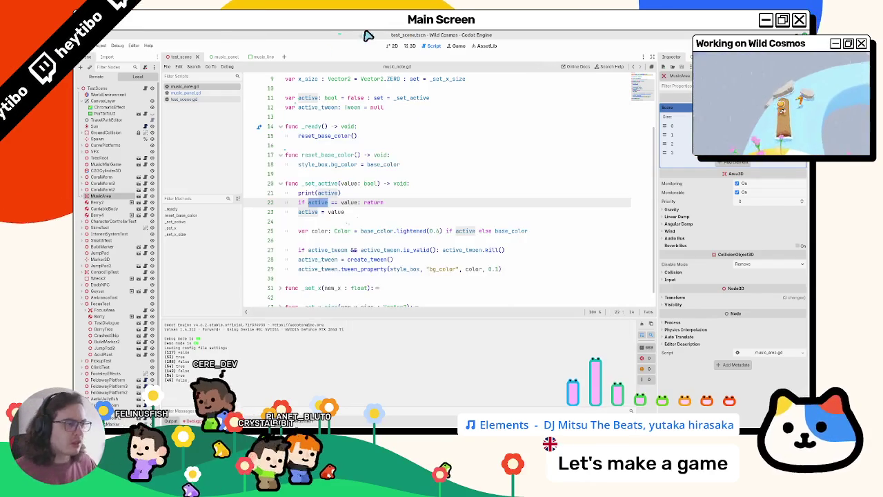
scroll(362, 183, up, 3)
click(357, 184)
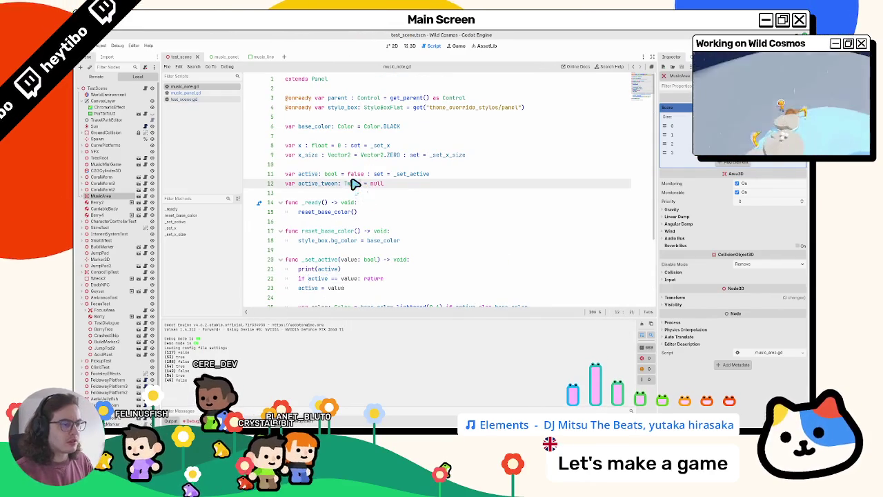
double_click(353, 173)
scroll(348, 178, down, 3)
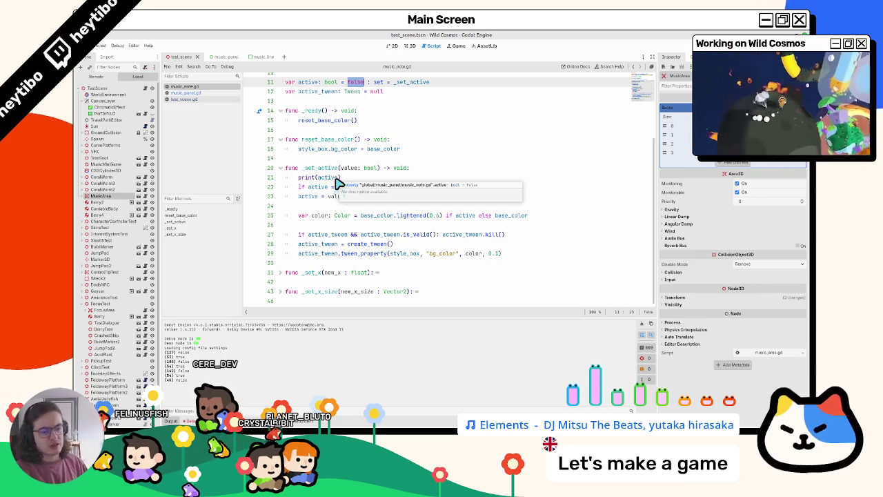
click(316, 168)
Step: Switch to music_panel.gd and scroll to _set_active's else branch around line 79
click(187, 94)
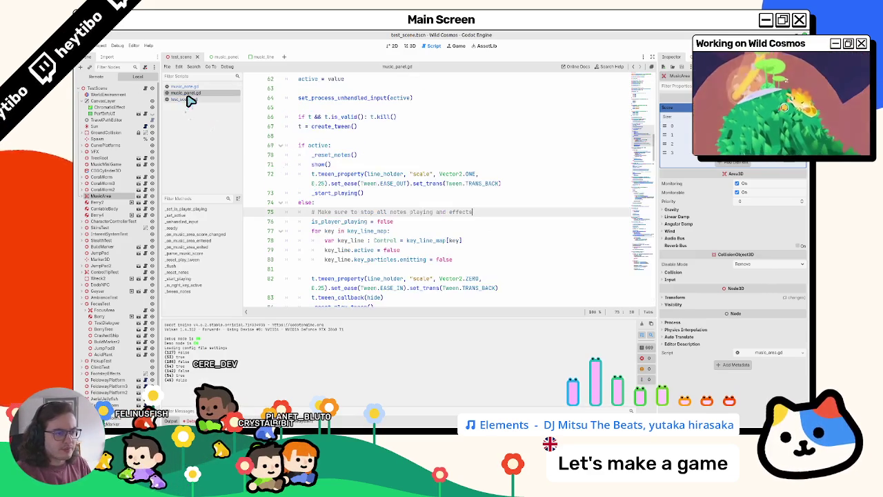
key(alt+Left)
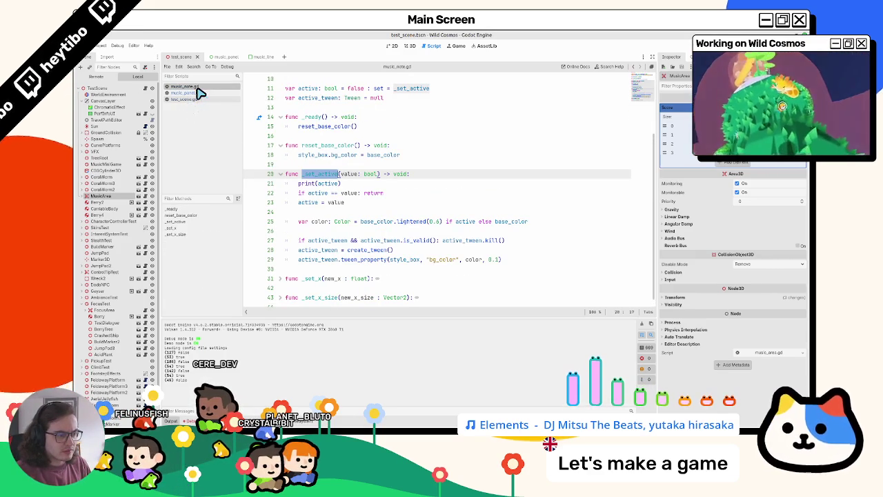
click(199, 94)
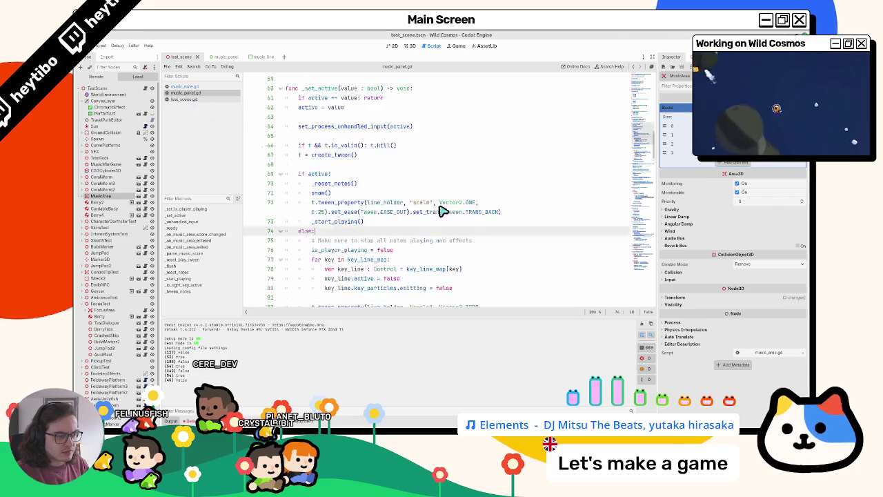
scroll(442, 210, down, 3)
mouse_move(324, 221)
mouse_down()
mouse_move(400, 222)
mouse_move(348, 227)
mouse_move(370, 229)
mouse_up()
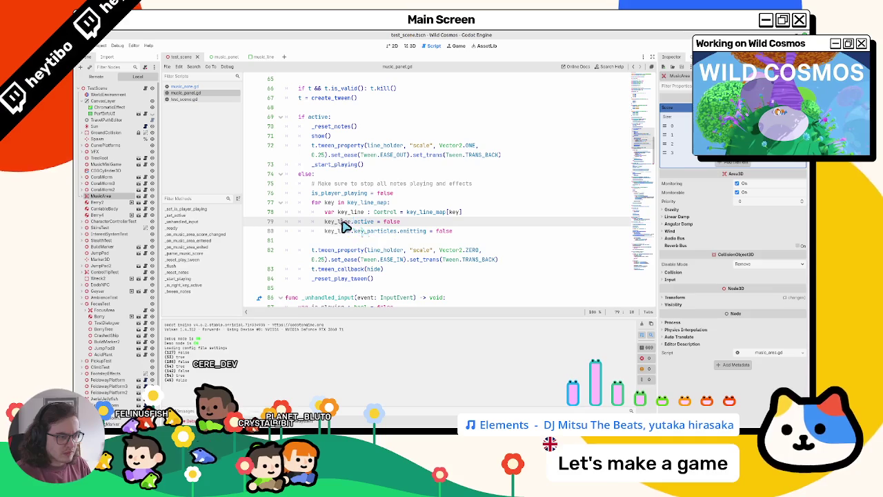
Step: Search music_panel.gd for key_line.active and step through each match
key(ctrl+f)
key(Return)
key(Return)
key(Return)
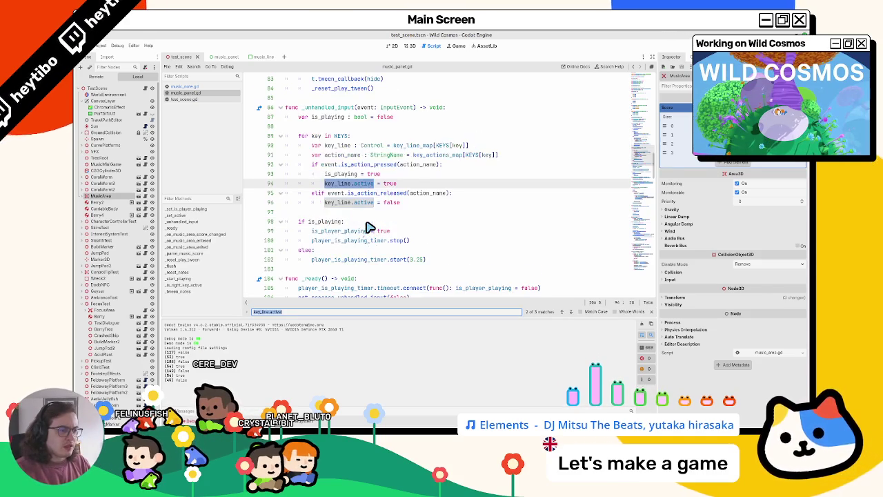
key(Return)
key(Return)
key(Return)
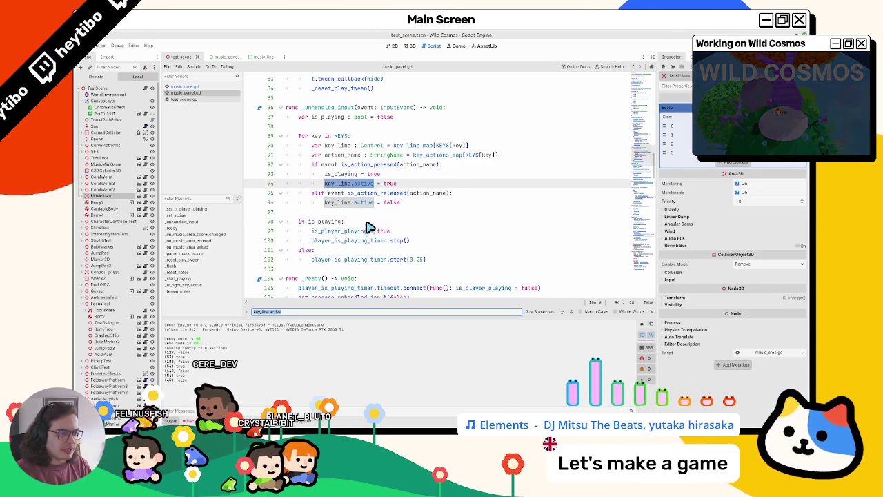
key(Return)
key(Return)
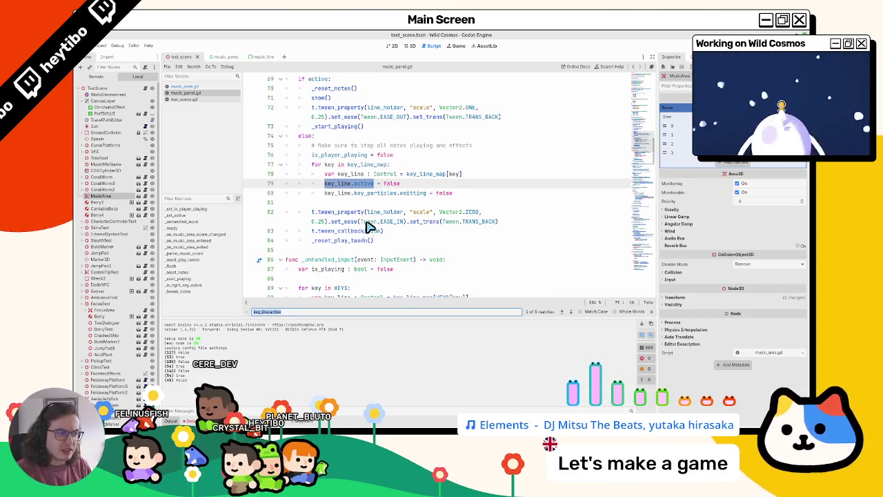
key(Return)
key(Return)
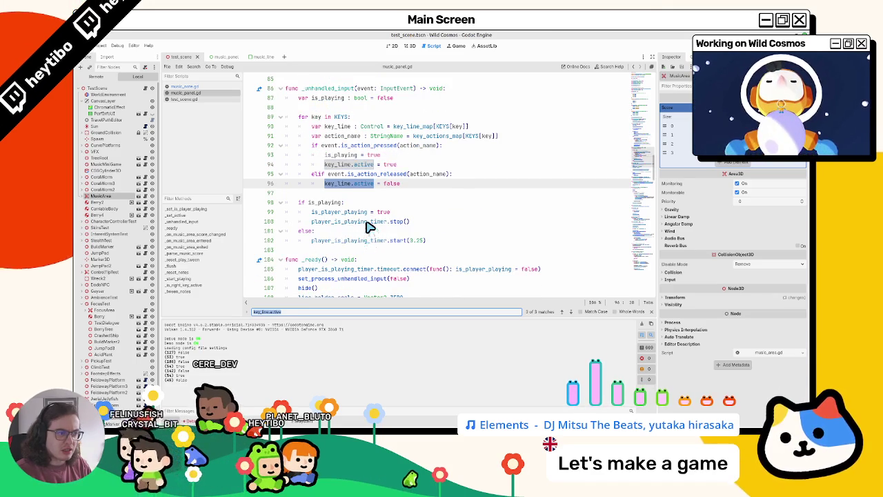
key(Return)
key(Return)
key(Escape)
Step: Inspect note_node, key_line, key_particles and is_valid on lines 222-224 of _tween_notes
scroll(560, 274, down, 20)
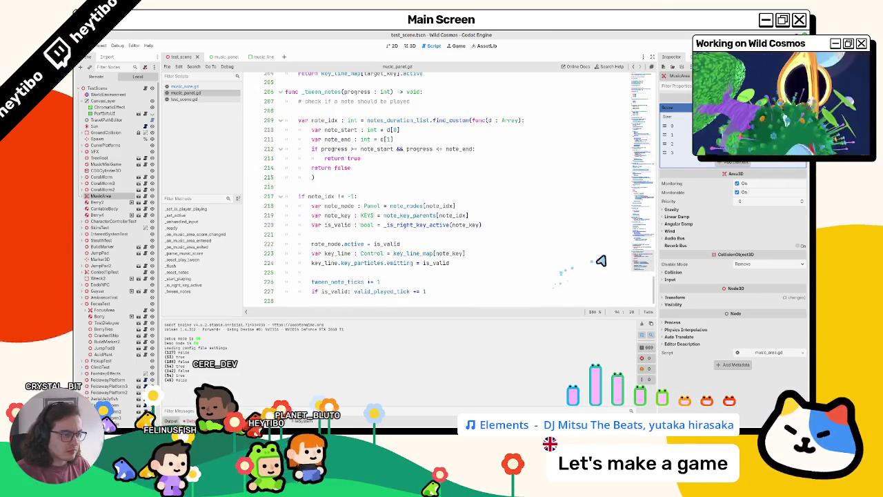
double_click(371, 264)
double_click(349, 254)
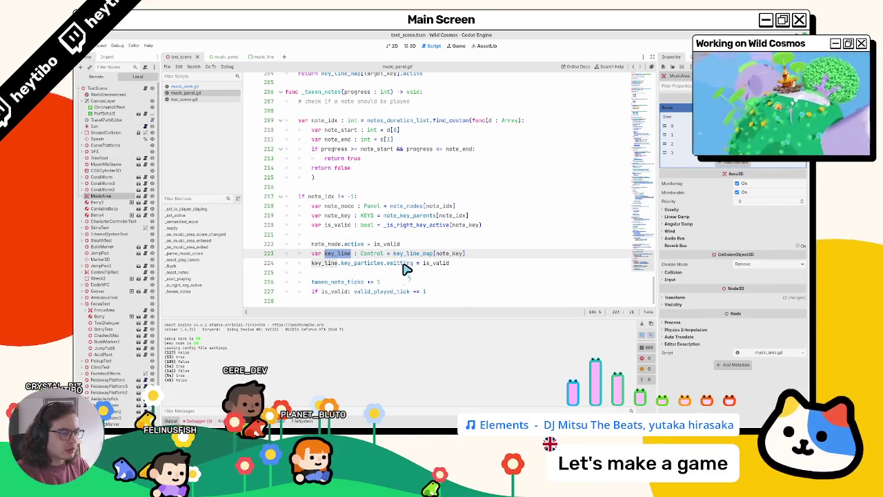
double_click(323, 244)
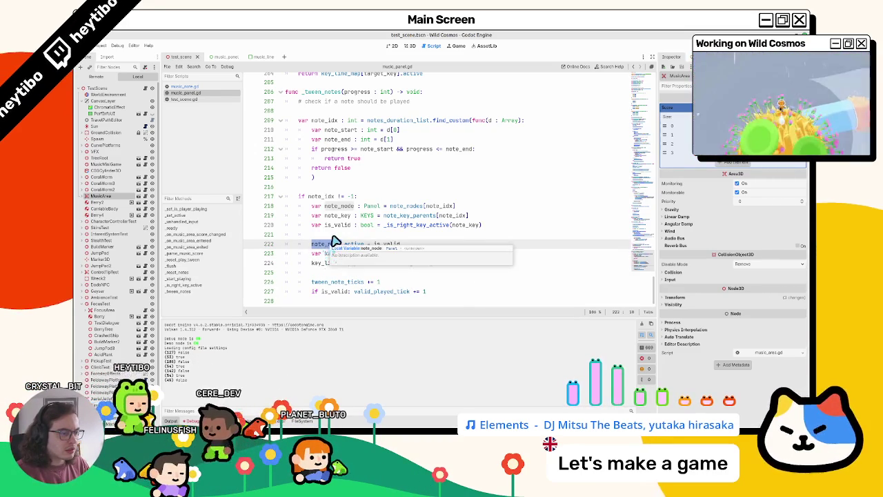
key(Up)
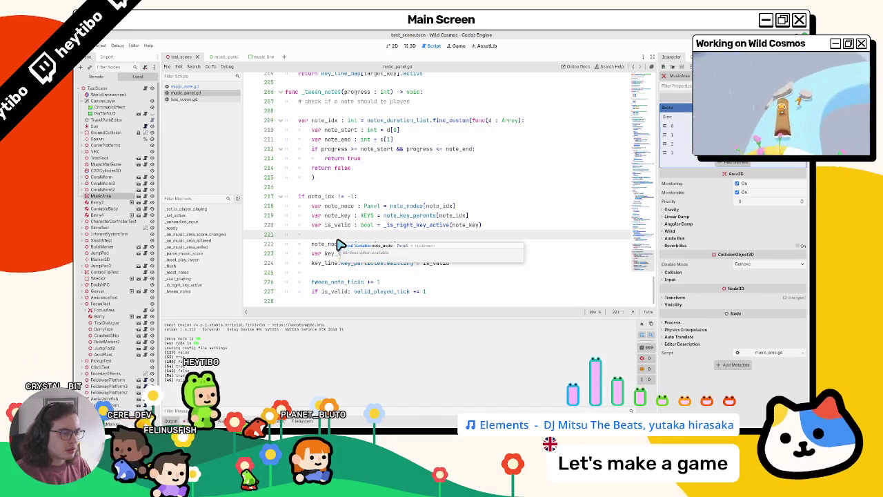
click(337, 245)
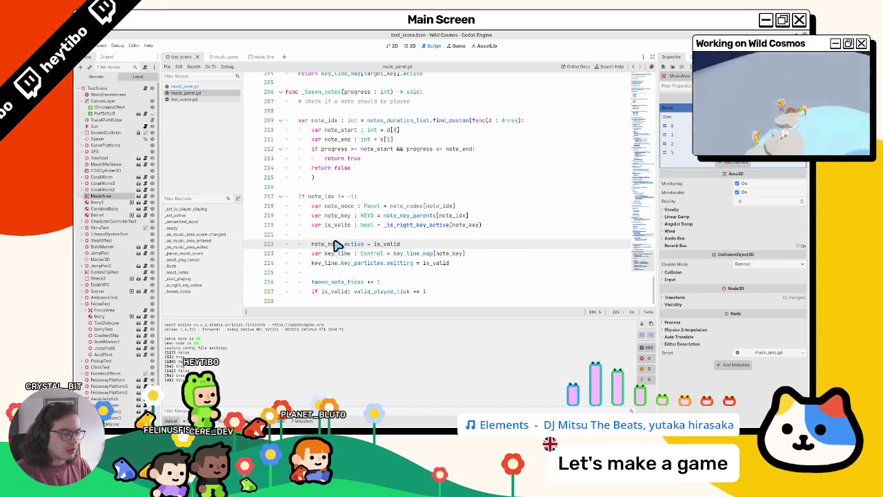
double_click(386, 245)
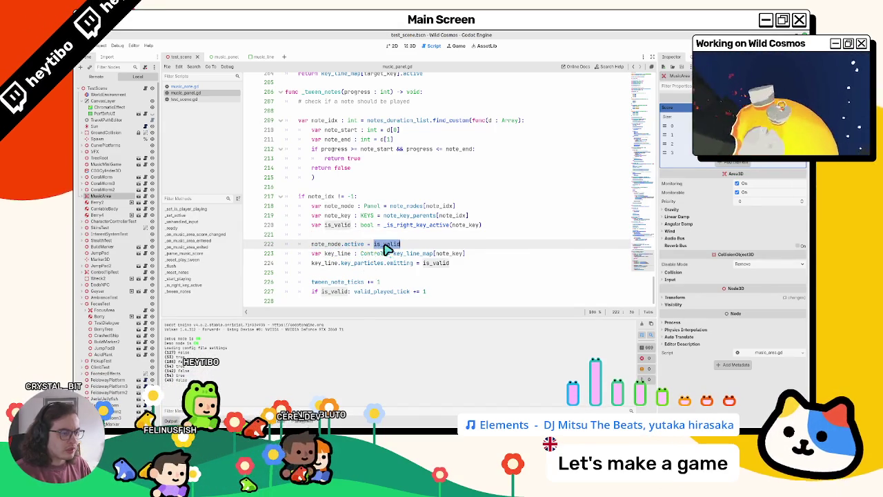
click(411, 247)
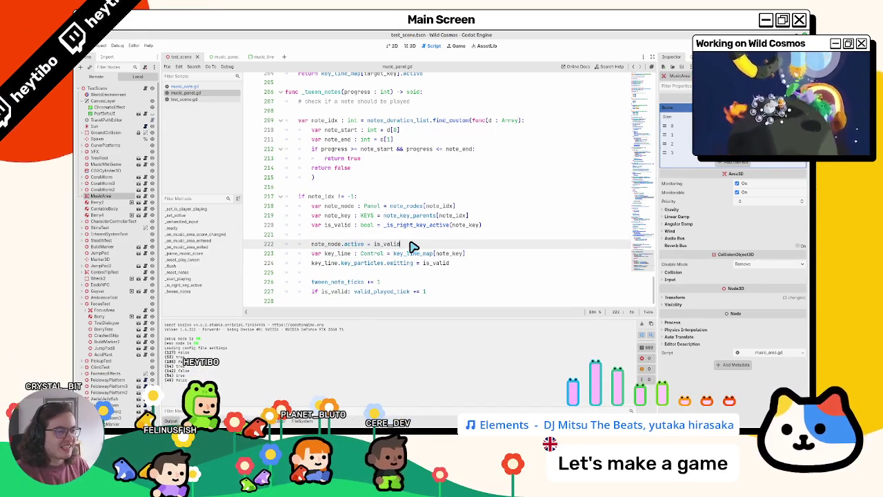
Step: Begin a debug print after line 222, then remove the unfinished line
key(Return)
text(print(is_valid)
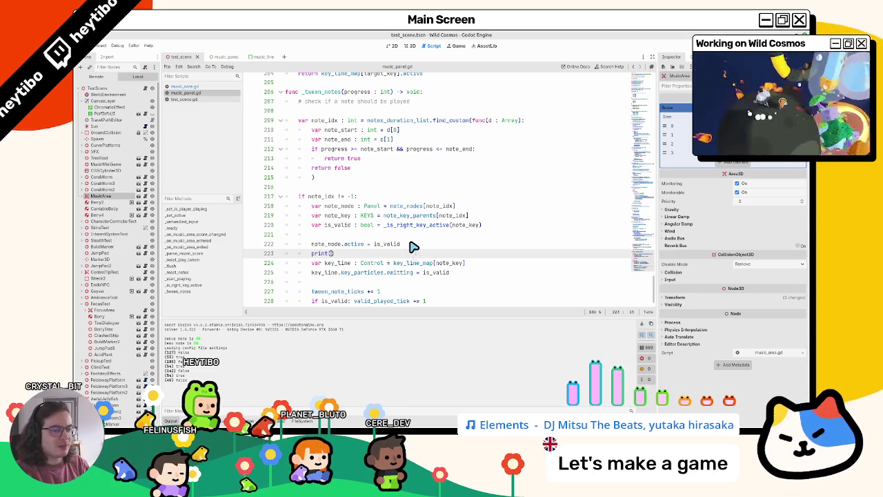
click(187, 88)
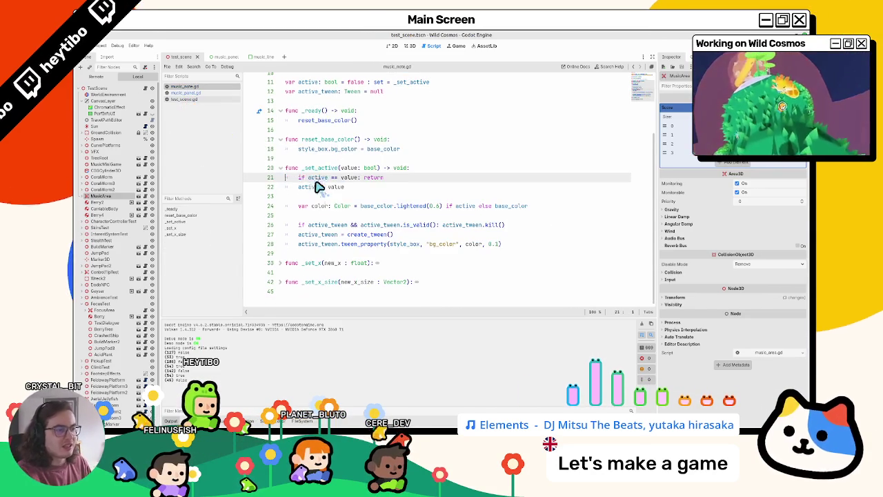
click(195, 101)
click(190, 93)
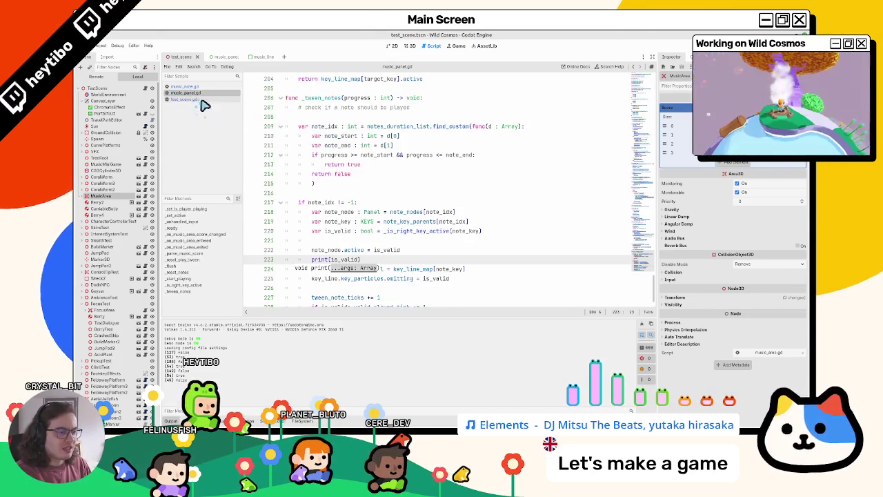
click(359, 233)
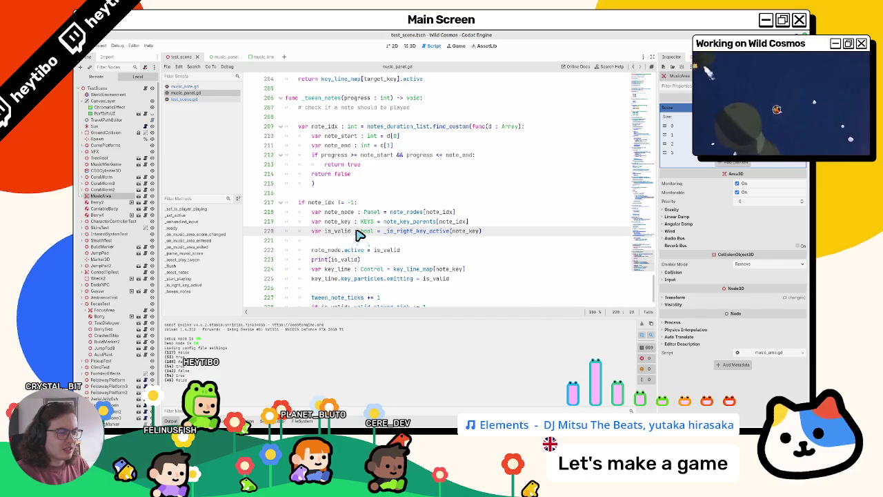
key(Down)
key(Down)
key(Down)
key(ctrl+BackSpace)
key(BackSpace)
key(BackSpace)
key(BackSpace)
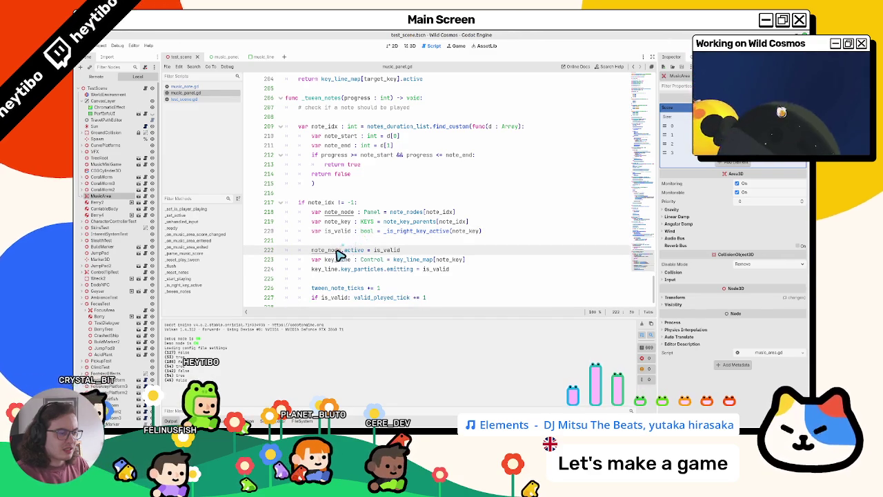
Step: Search music_panel.gd for 'active' and step through its matches, including note_node.active
double_click(341, 250)
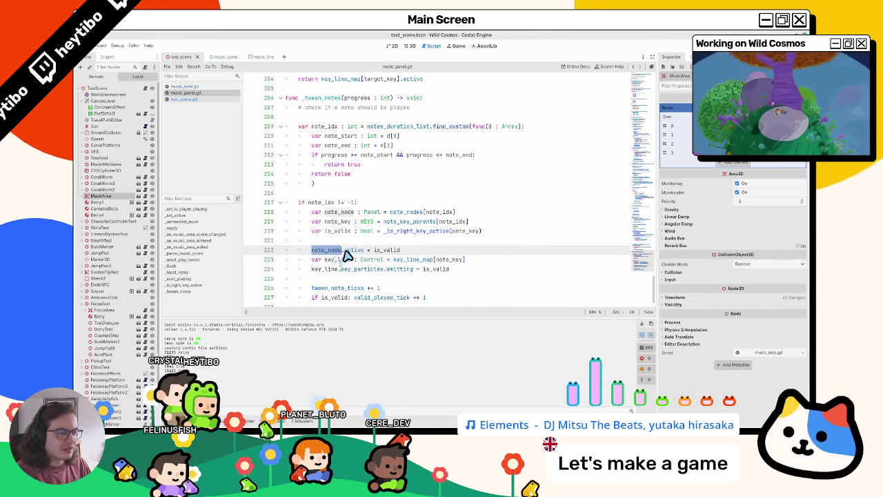
key(ctrl+f)
key(Escape)
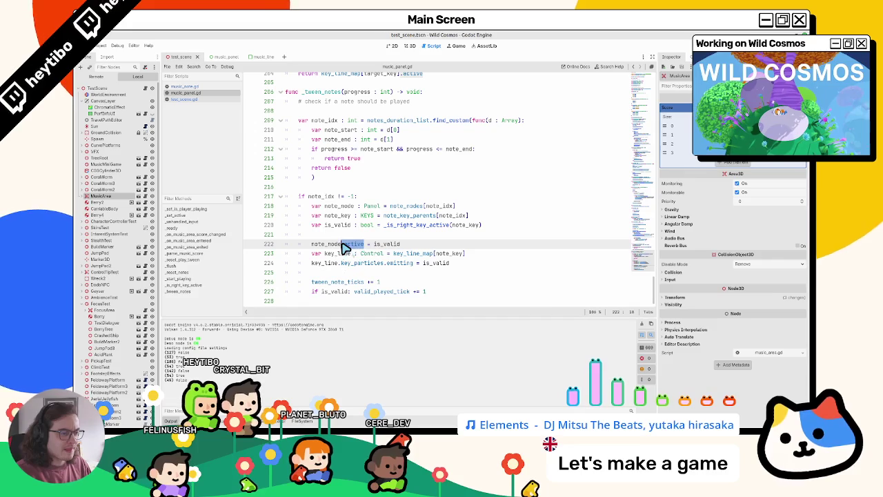
key(ctrl+f)
key(alt+Left)
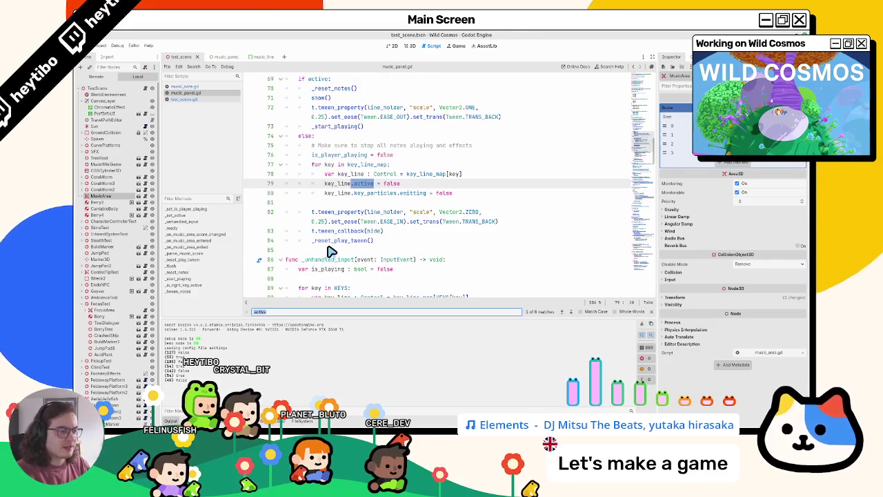
key(Return)
key(Return)
key(Return)
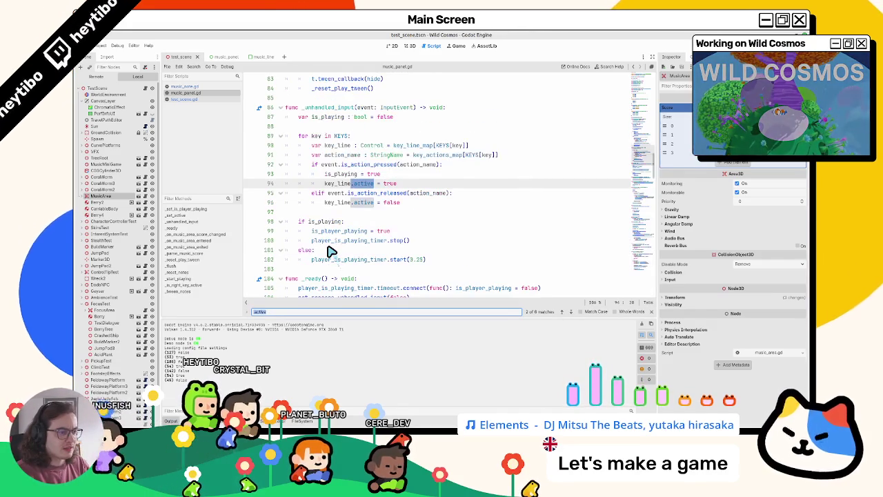
key(Return)
key(Return)
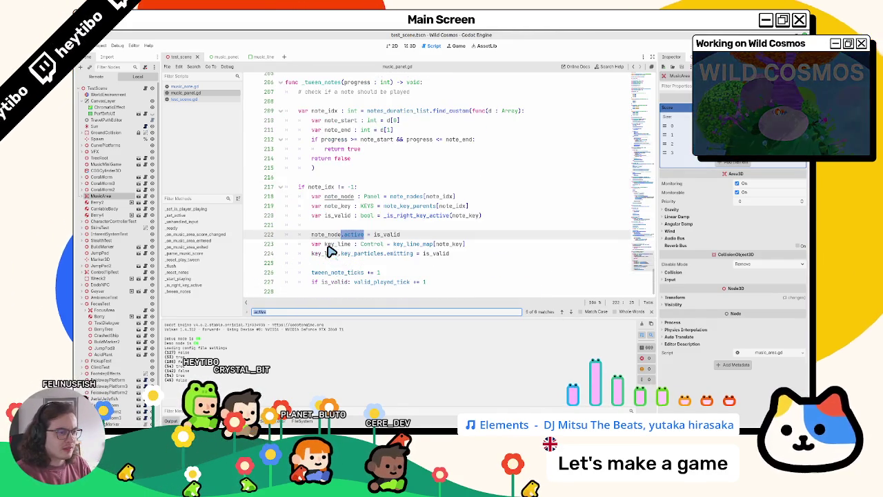
key(Return)
key(Return)
key(Return)
key(Return)
key(Return)
key(Return)
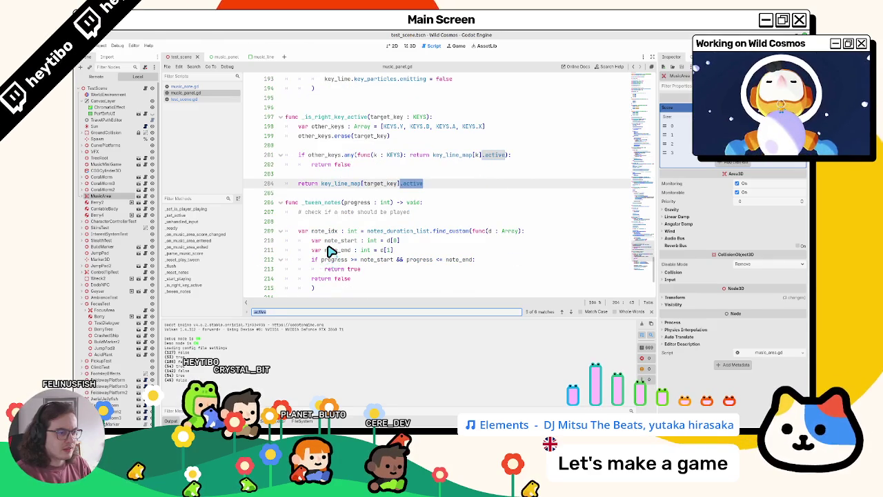
key(Escape)
Step: Find where 'tween_notes' is used: the play tween after reset_base_color() on line 185
scroll(331, 250, down, 2)
scroll(330, 249, up, 2)
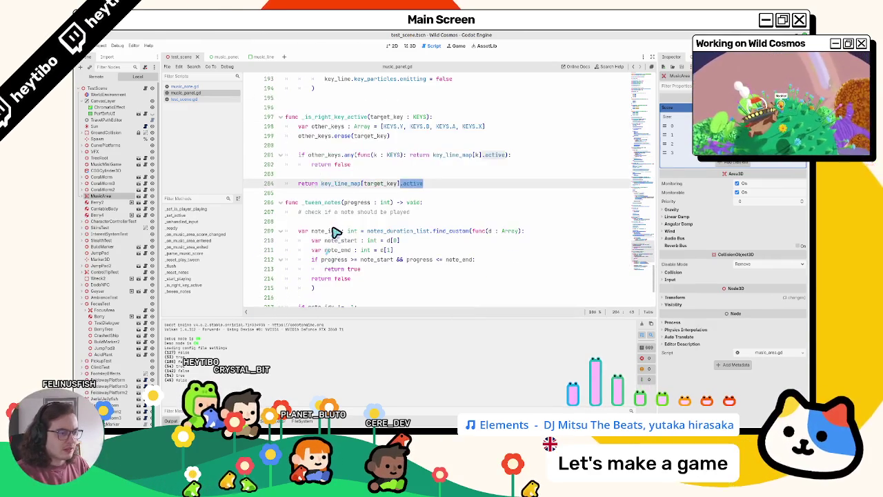
double_click(331, 203)
key(ctrl+f)
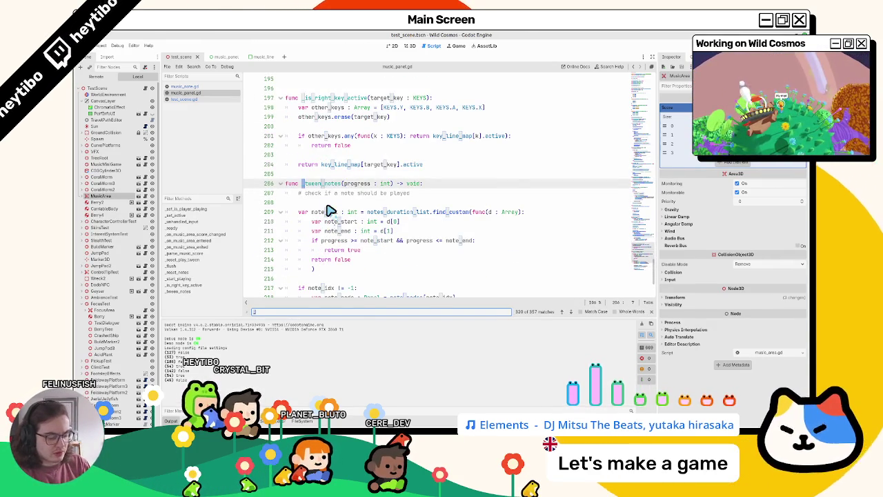
text(twee)
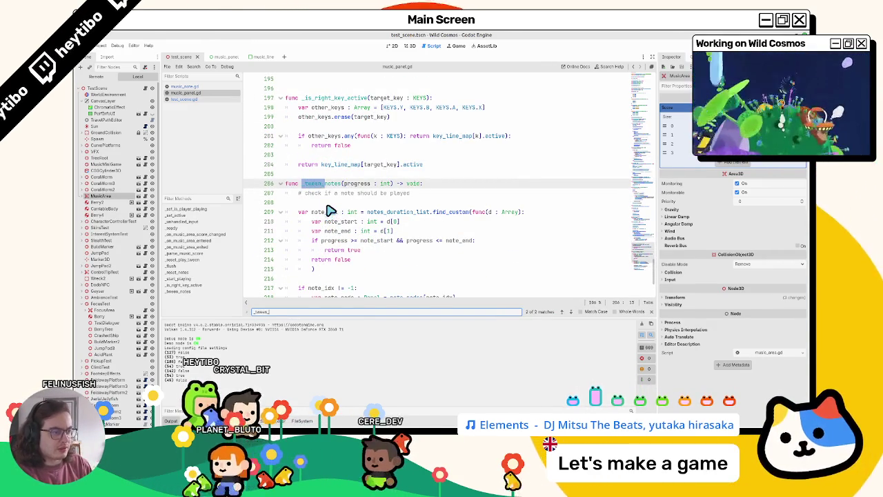
text(n_notes)
key(Return)
key(Escape)
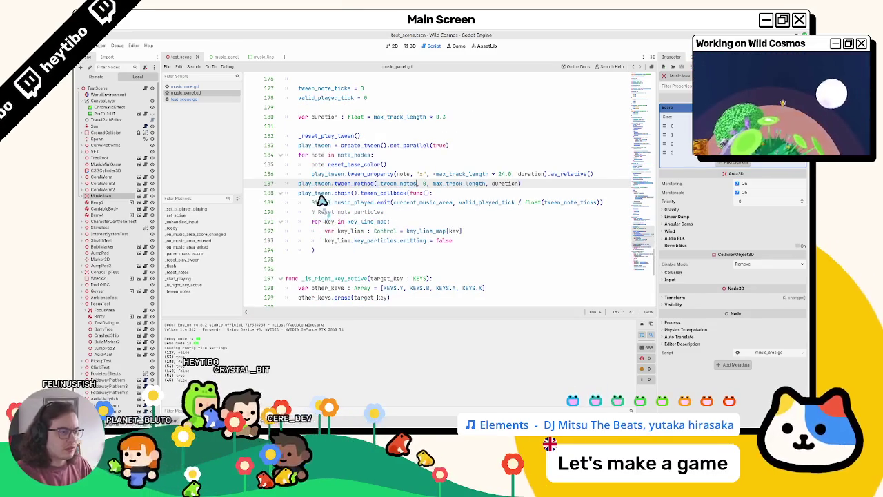
double_click(329, 166)
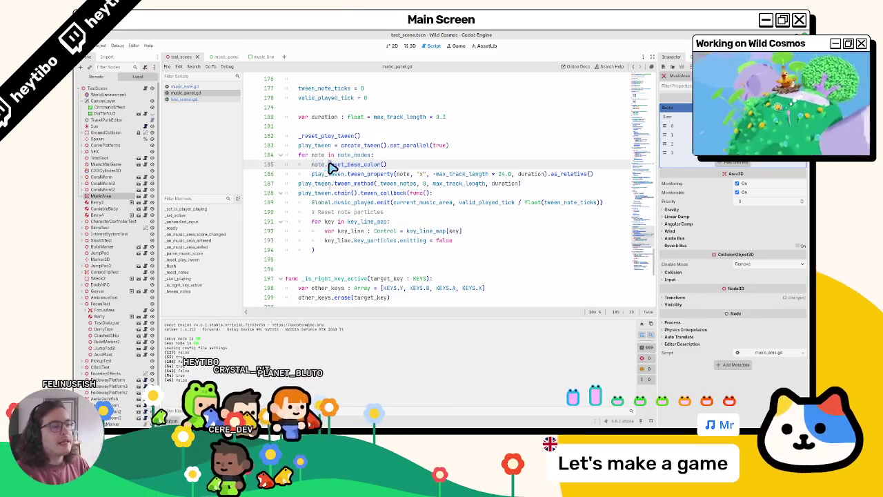
Step: Replace note.reset_base_color() with note.active = false in music_panel.gd
triple_click(330, 166)
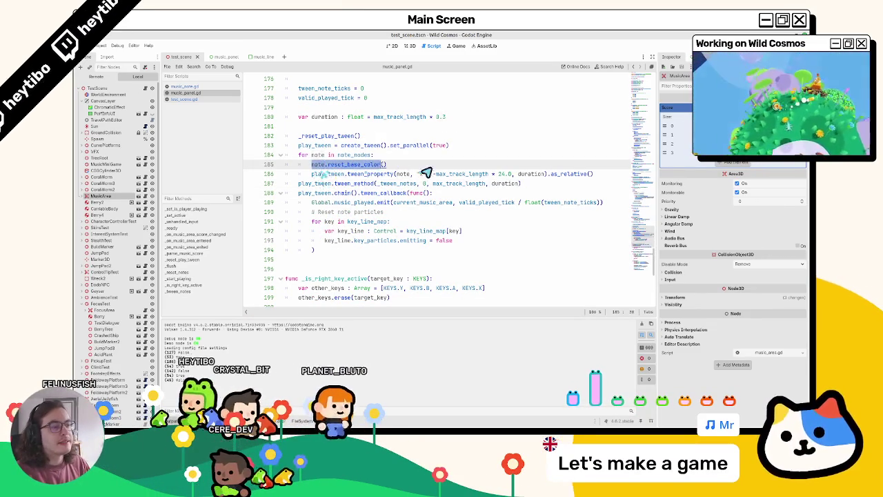
double_click(364, 167)
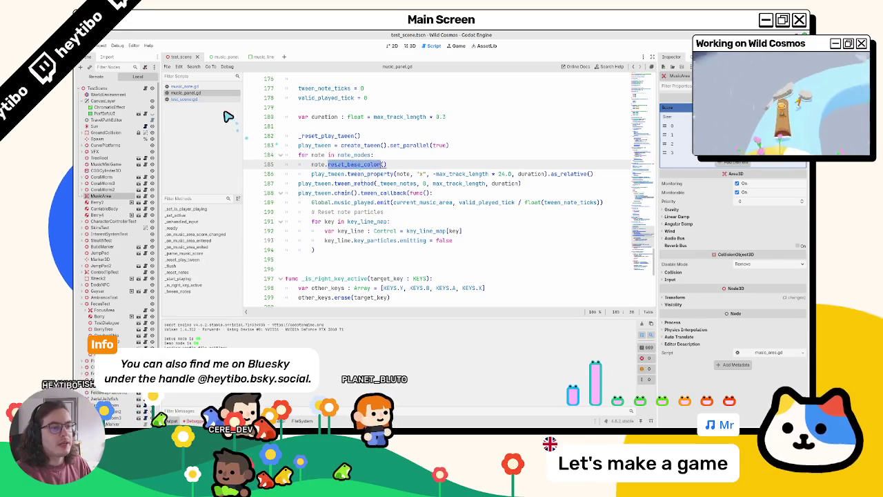
click(200, 87)
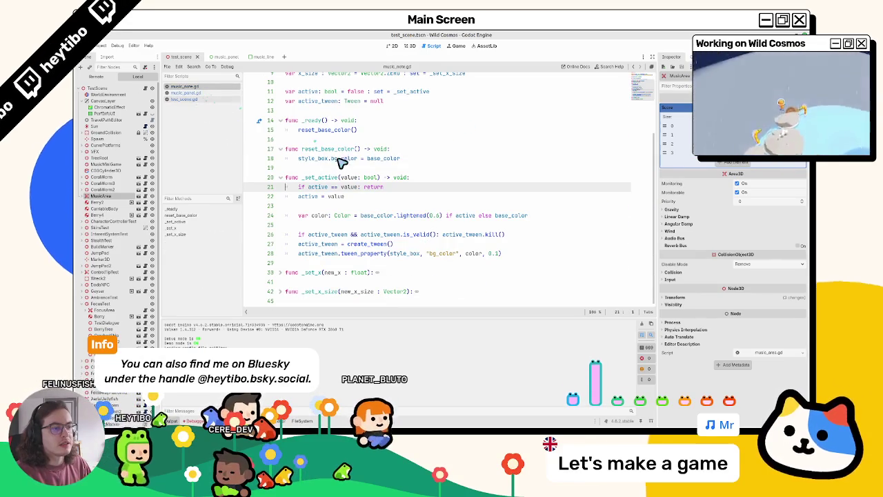
click(319, 179)
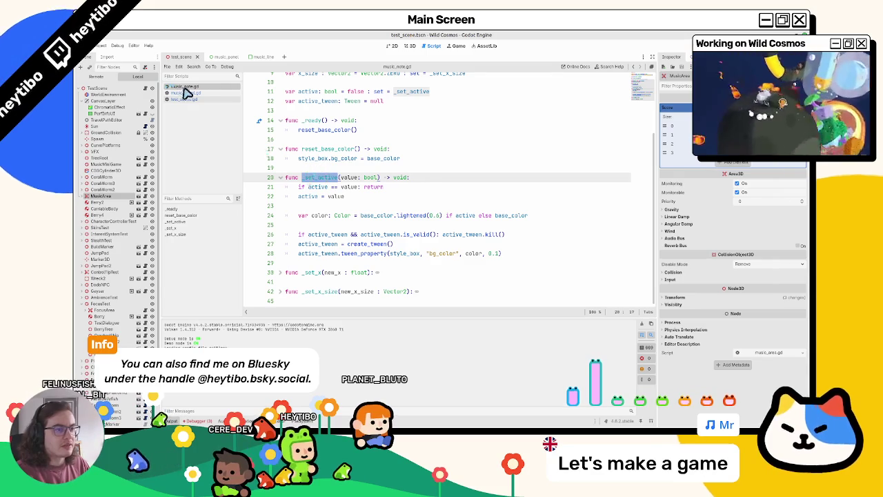
key(alt+Left)
text(ac)
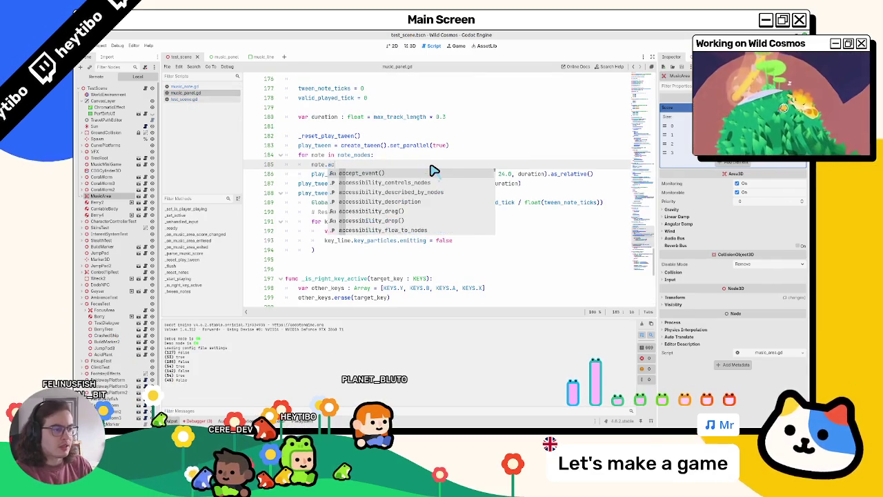
text(tive = false)
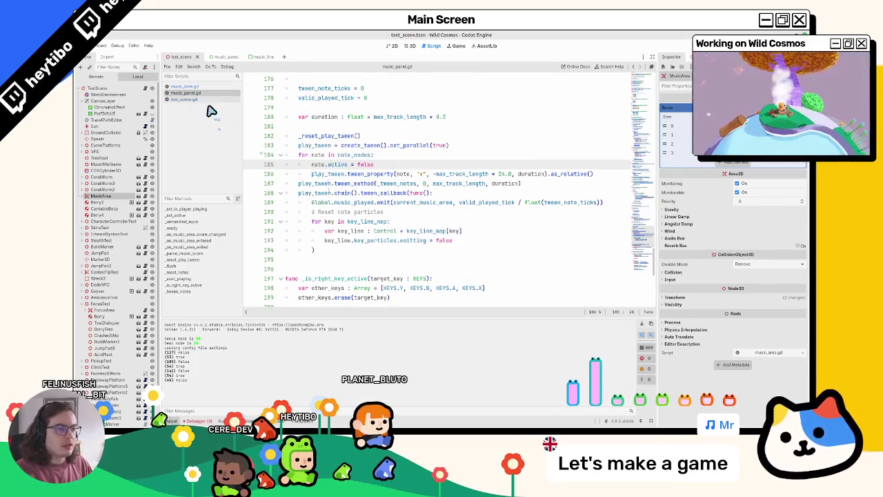
key(alt+Right)
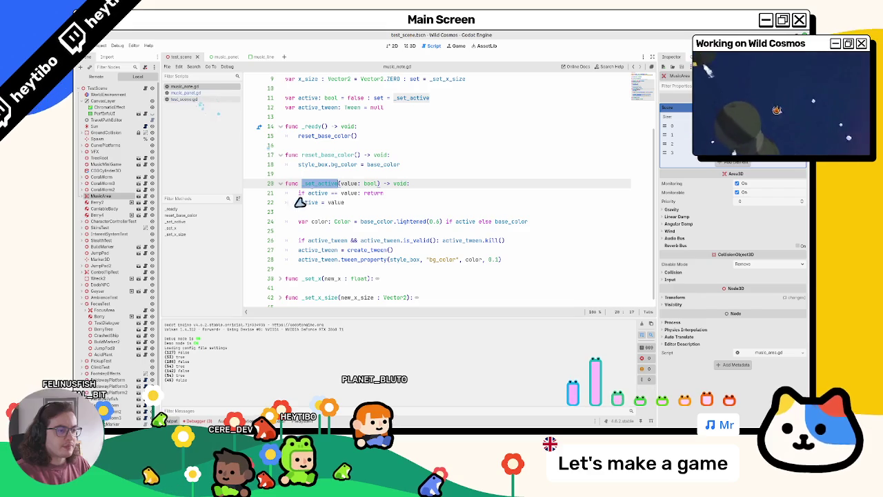
key(alt+Left)
click(201, 95)
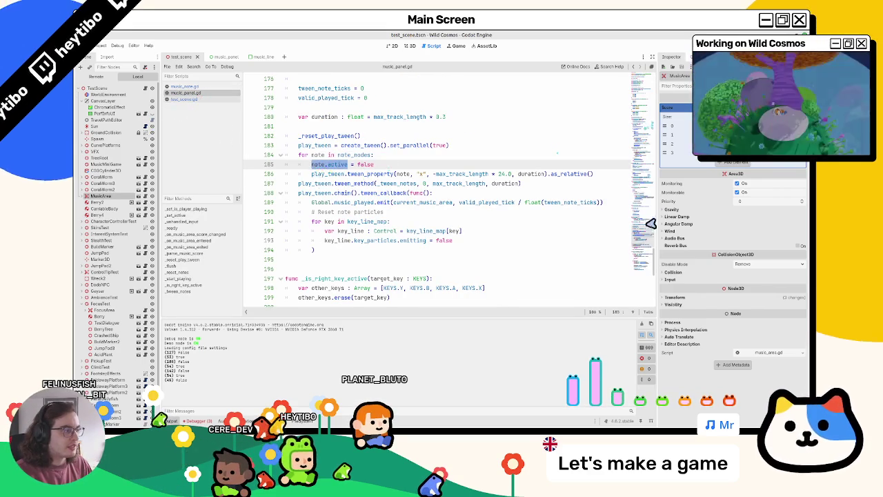
scroll(341, 247, down, 9)
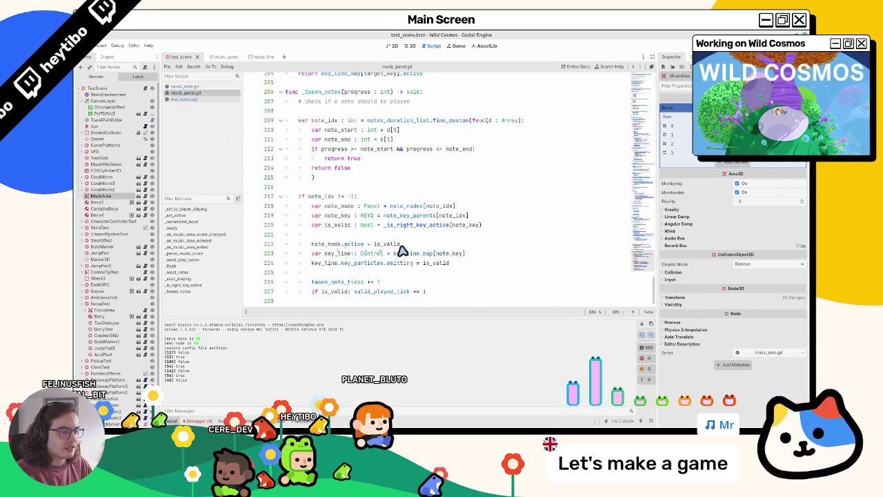
scroll(401, 252, up, 10)
Step: Move the style_box.bg_color assignment into _ready, delete reset_base_color, and run the game
click(196, 88)
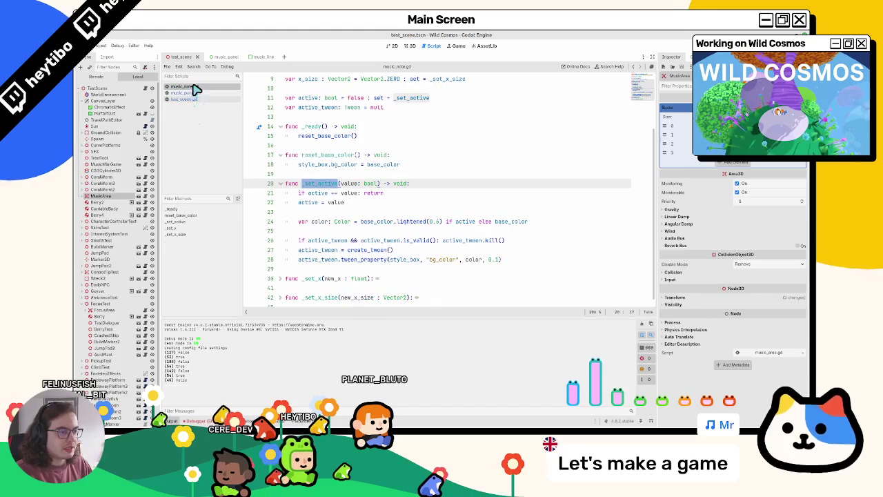
drag(298, 164, 403, 164)
key(ctrl+c)
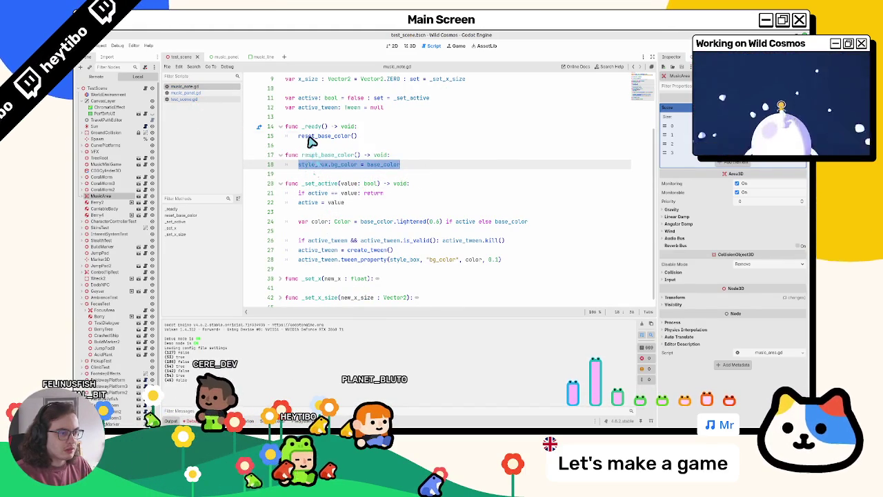
drag(298, 136, 398, 141)
key(ctrl+v)
mouse_move(285, 155)
mouse_down()
mouse_move(423, 162)
mouse_move(368, 171)
mouse_move(373, 158)
mouse_up()
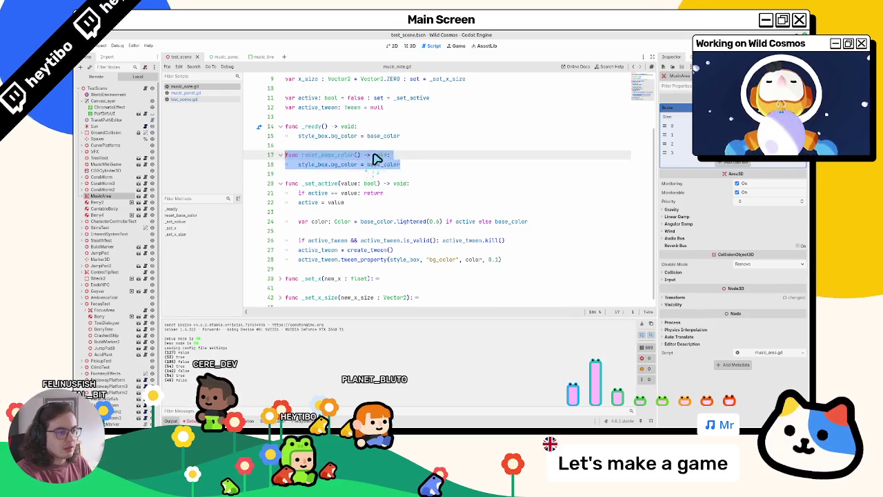
key(BackSpace)
key(BackSpace)
key(Left)
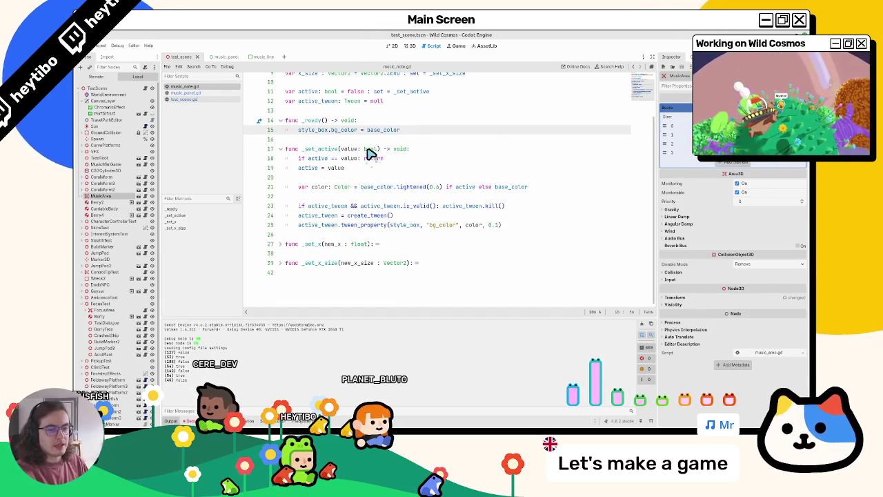
key(F5)
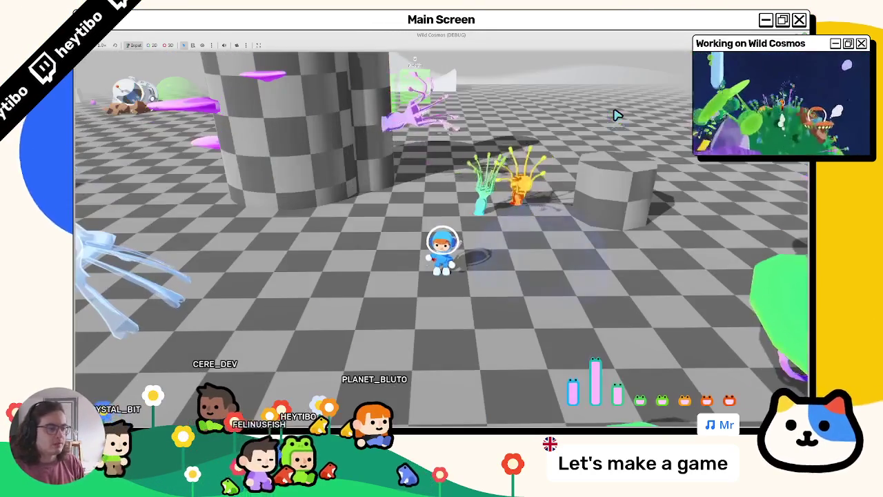
Step: Open the music panel from the tool wheel, play right, left, down and up notes, then stop the game
key(Tab)
key(Up)
key(Return)
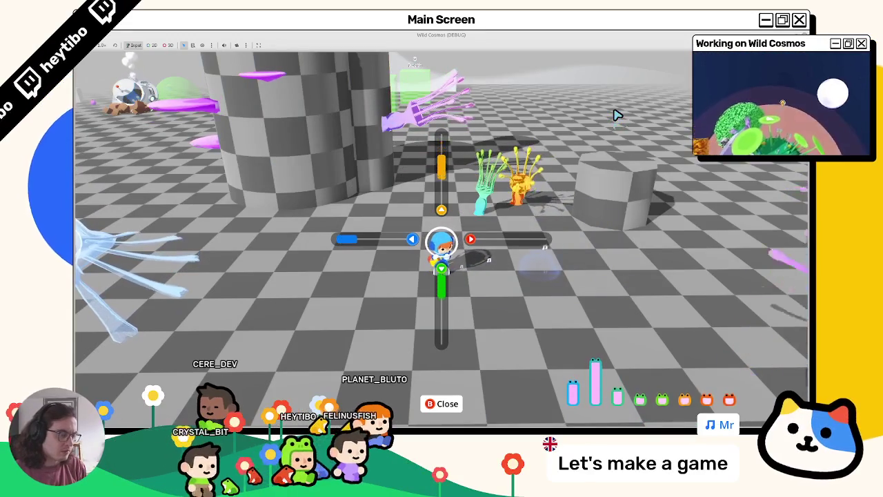
key(Right)
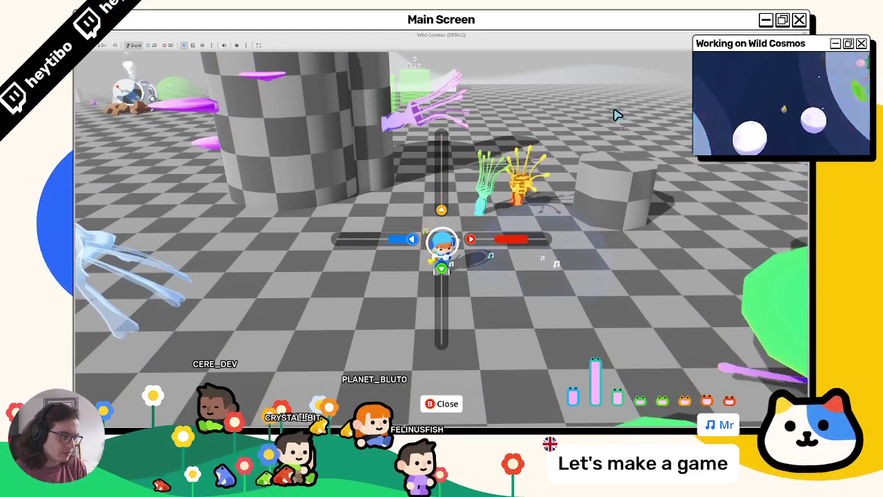
key(Left)
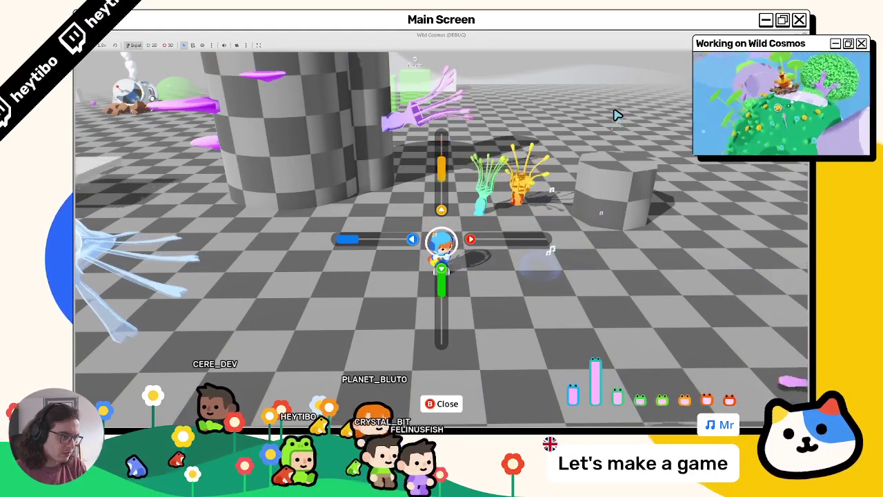
key(Right)
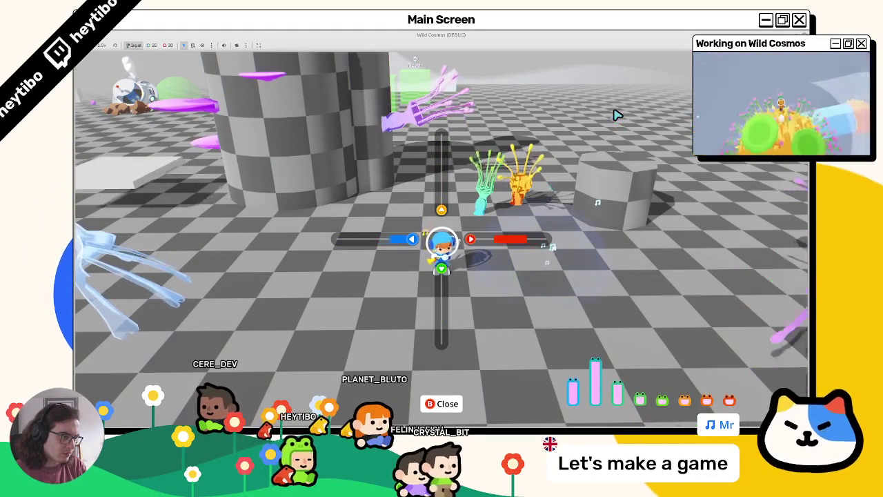
key(Down)
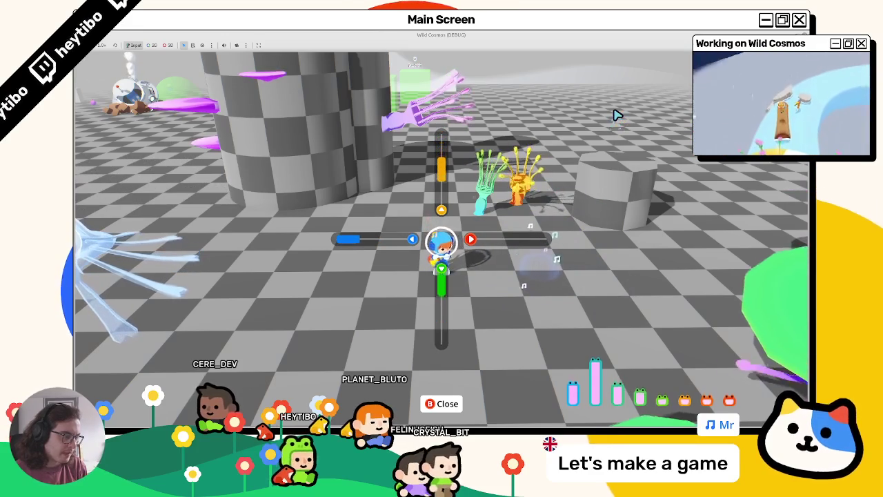
key(Right)
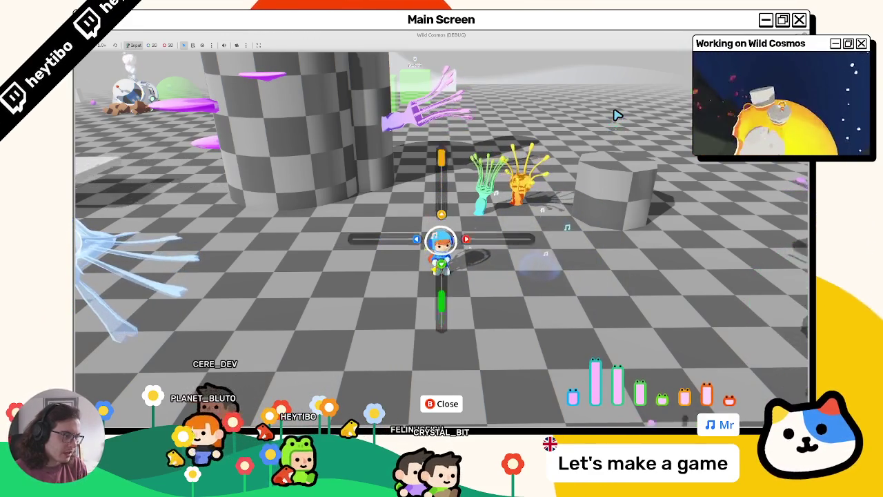
key(Up)
key(Left)
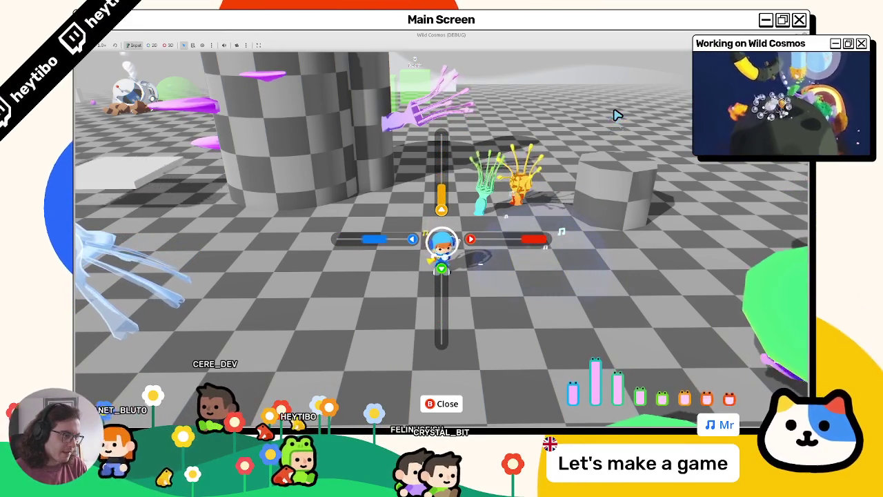
key(Down)
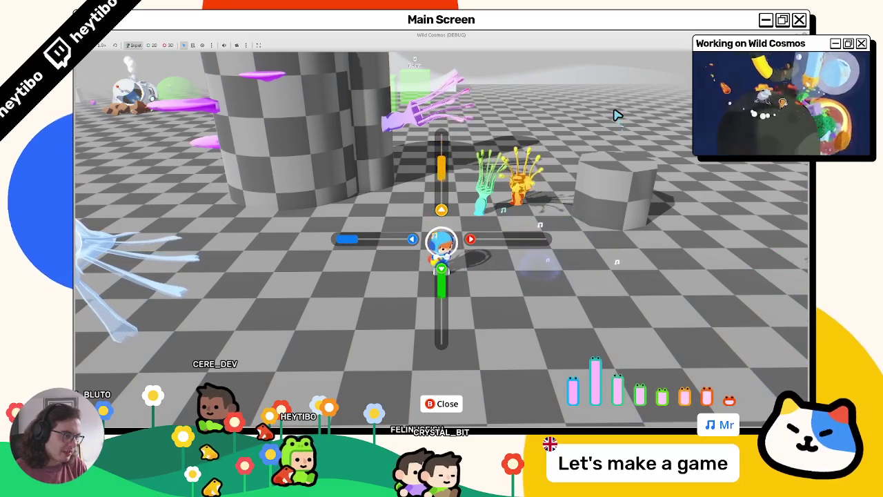
key(Right)
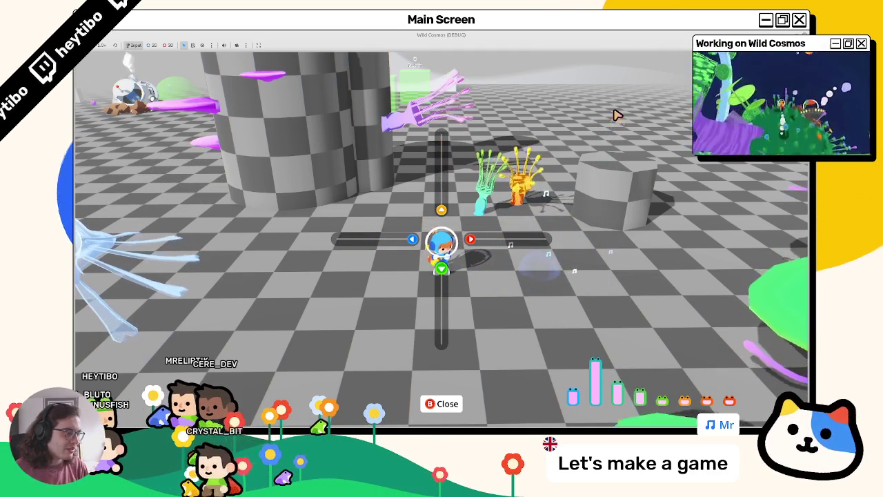
key(F8)
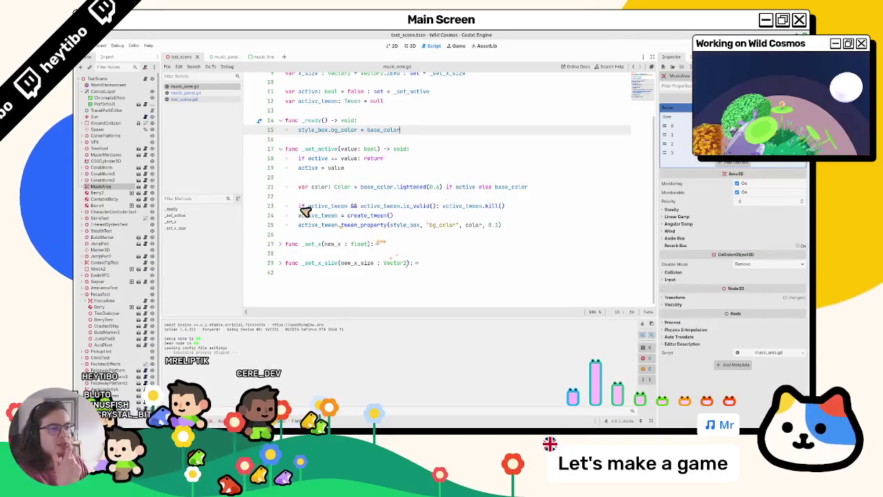
Step: Open music_panel.gd and search 'em' to reach the emitting assignment on line 224
click(181, 94)
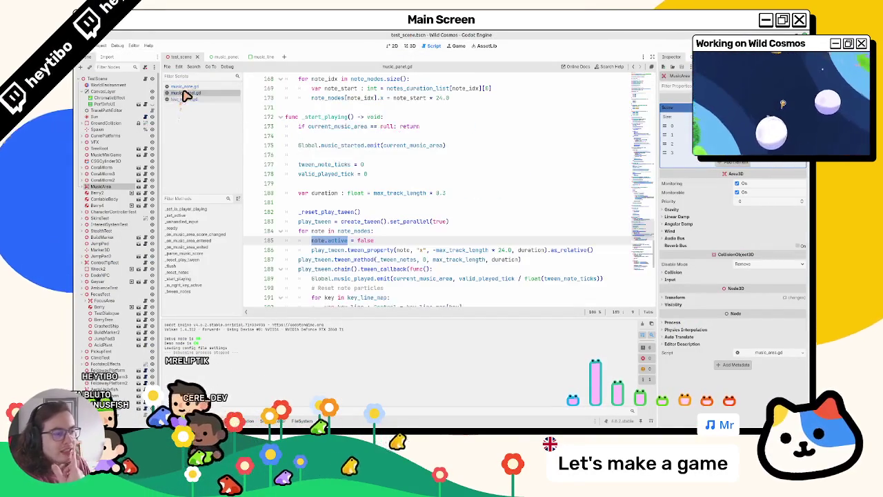
scroll(407, 207, down, 4)
click(406, 203)
key(ctrl+f)
text(em)
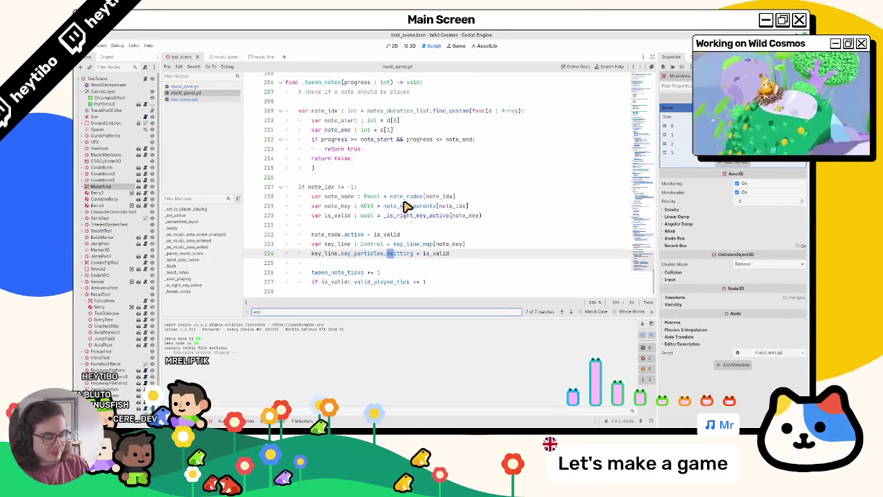
key(Return)
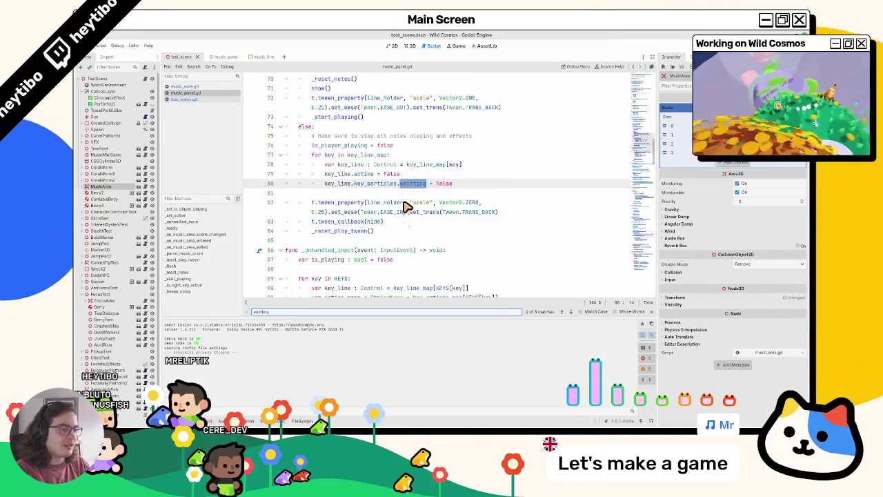
key(shift+Return)
key(Escape)
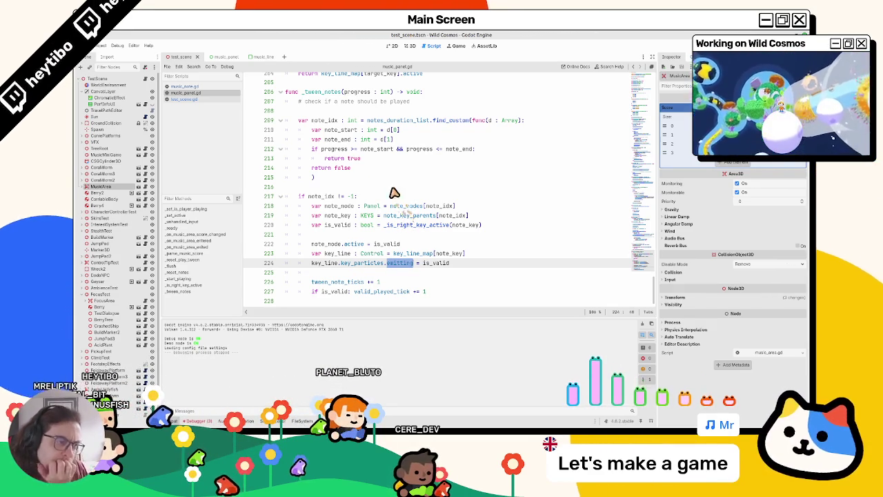
Step: Inspect note_key, key_line and note_idx in _tween_notes, leaving the caret on blank line 221
double_click(335, 225)
double_click(338, 216)
double_click(335, 225)
double_click(325, 282)
double_click(329, 264)
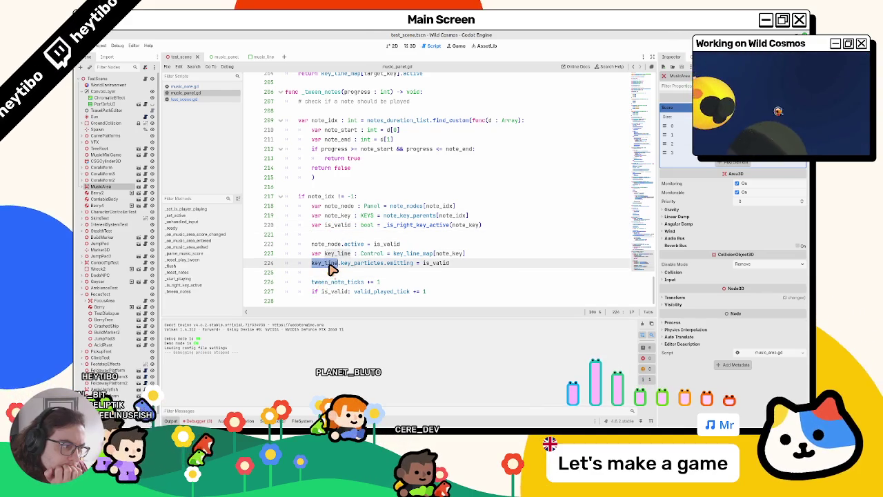
double_click(452, 255)
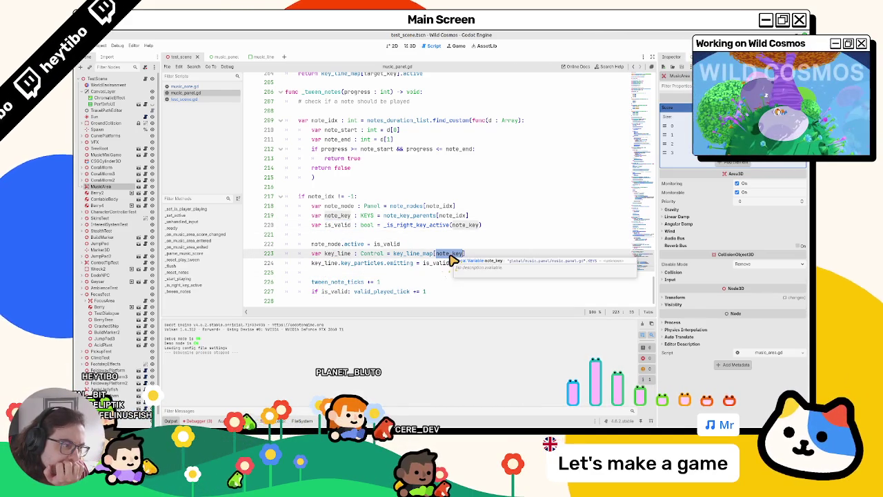
right_click(450, 260)
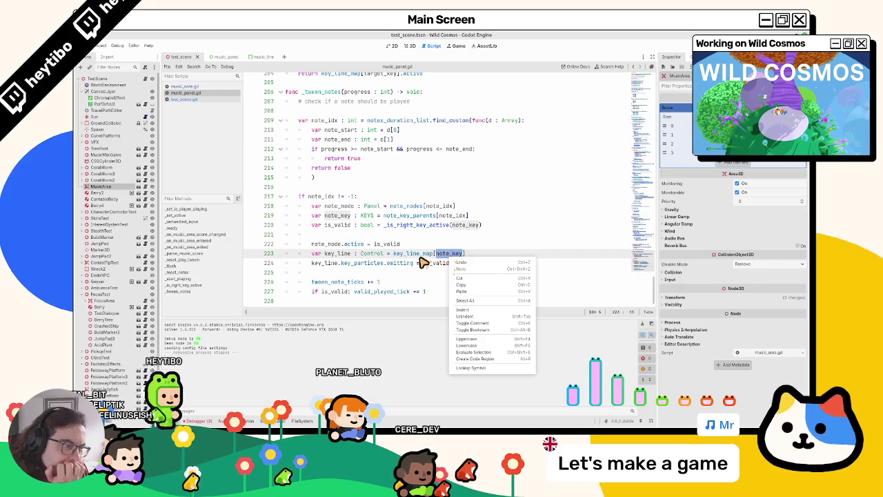
key(Escape)
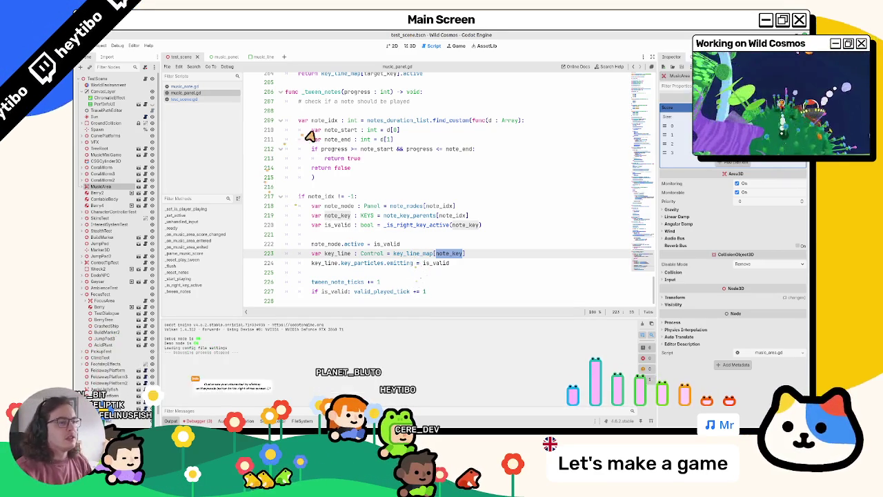
double_click(325, 120)
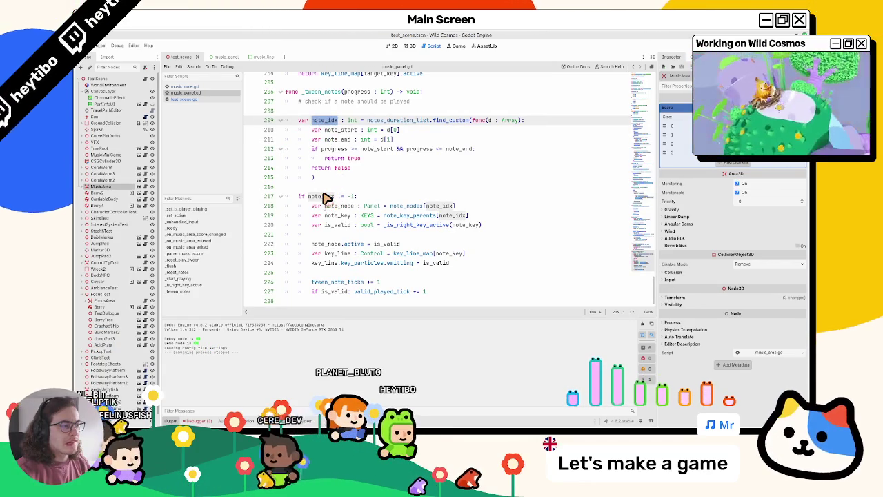
click(338, 235)
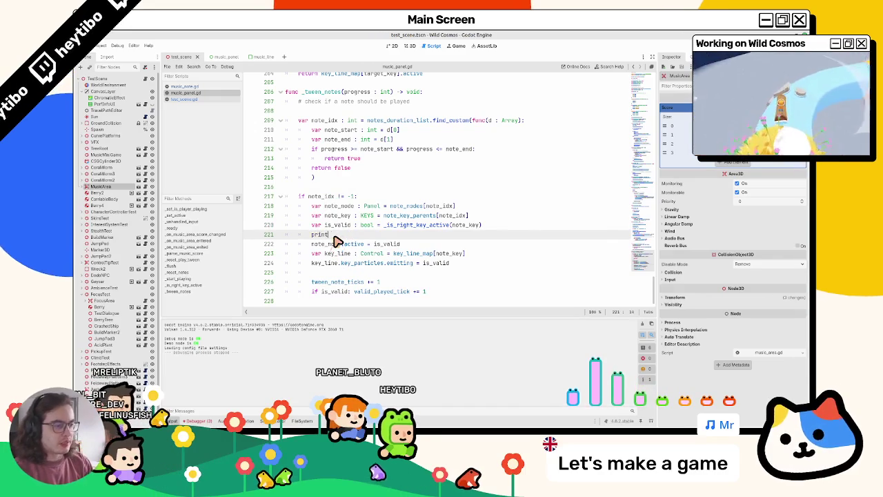
Step: Add print(is_valid) on line 221, run the game to check output, then delete the print line
text((is_valid)
key(F6)
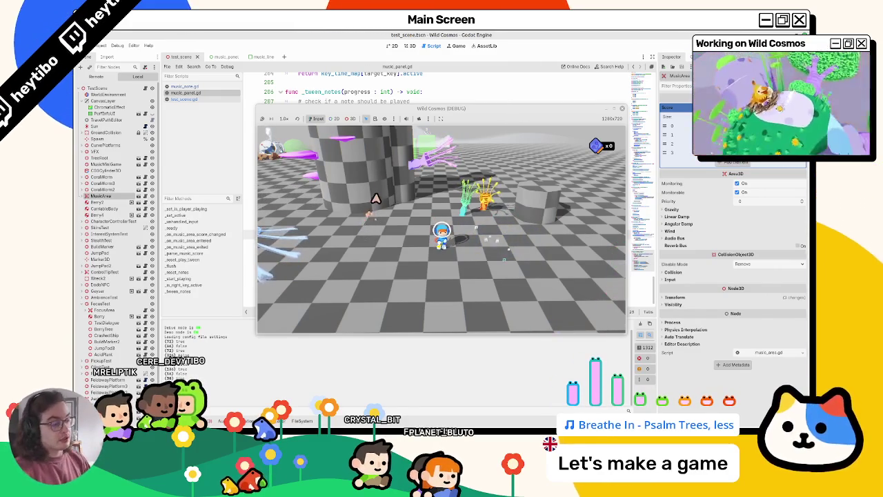
key(F8)
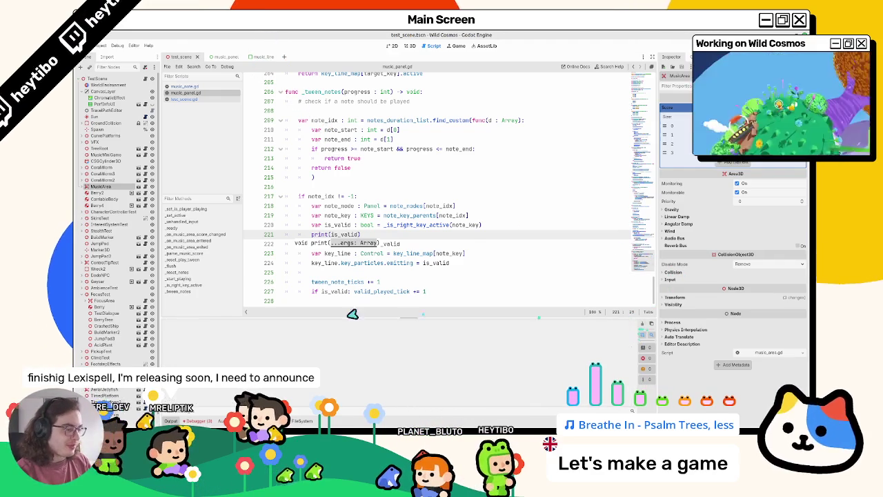
double_click(349, 236)
triple_click(352, 238)
key(BackSpace)
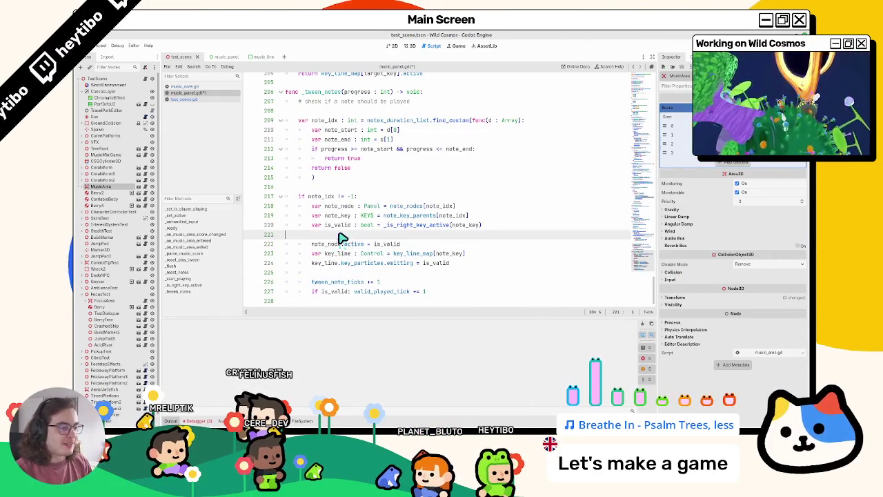
Step: Review is_valid driving key_particles.emitting on line 224, then launch the game with F6
double_click(338, 227)
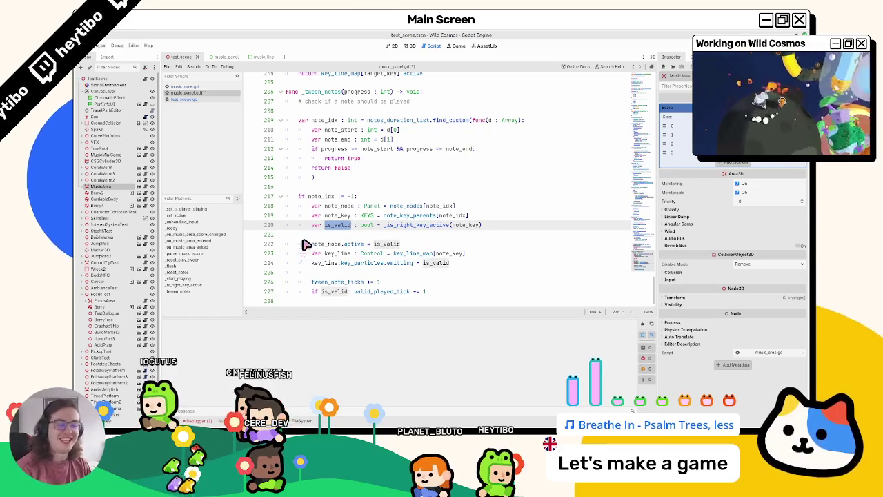
click(412, 275)
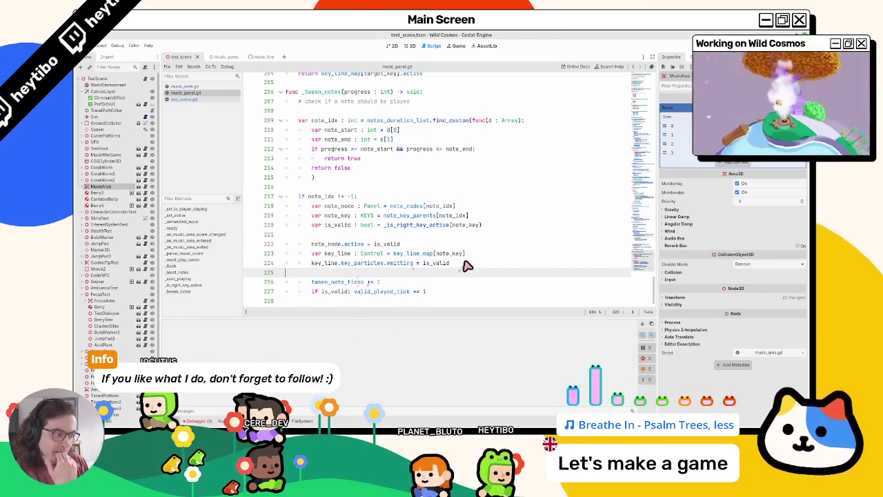
drag(466, 265, 310, 269)
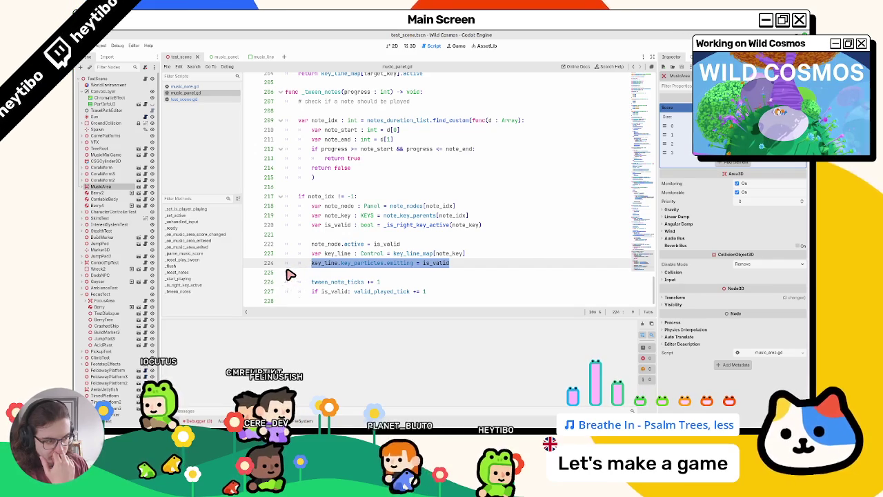
double_click(447, 263)
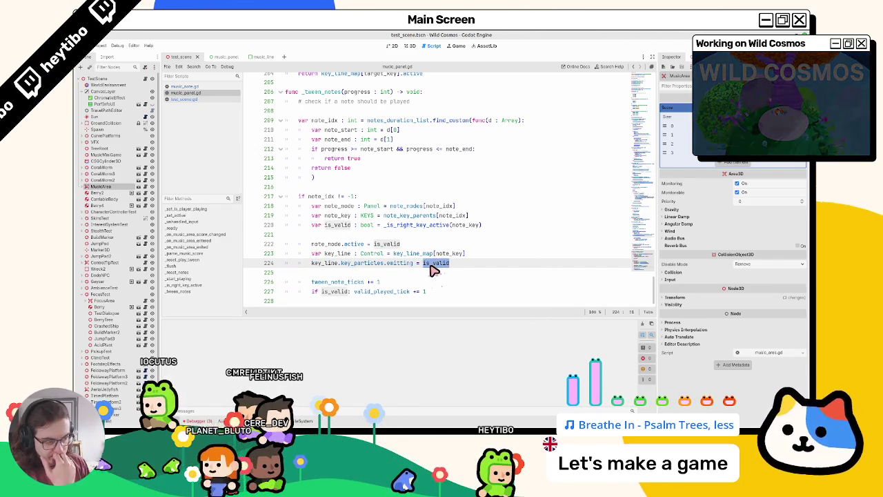
click(409, 276)
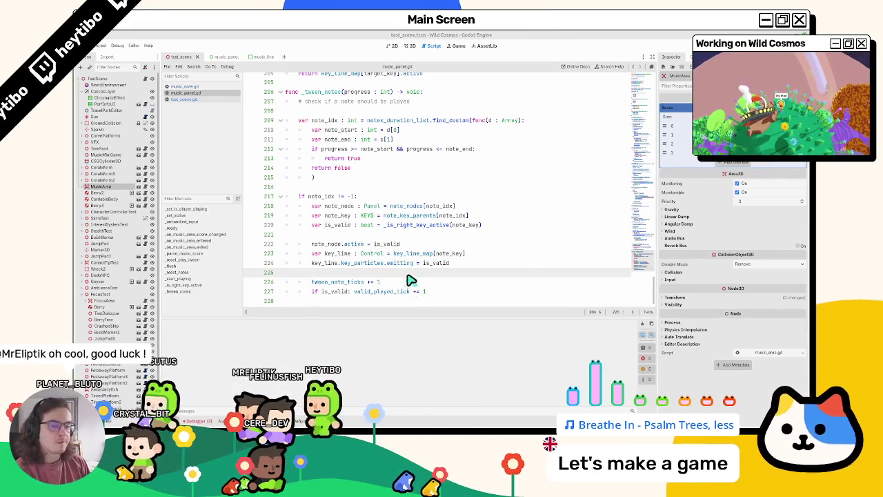
key(F6)
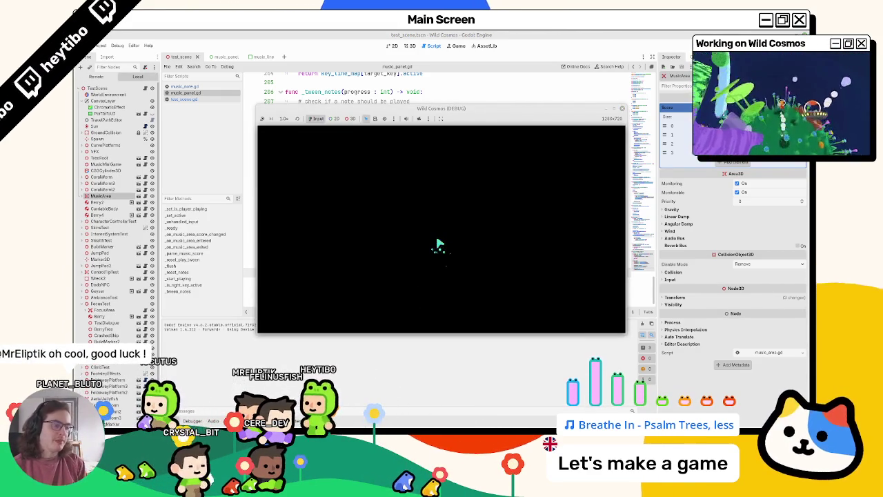
Step: Toggle the player's tool wheel and equip the tool that opens the music panel
click(442, 232)
click(442, 232)
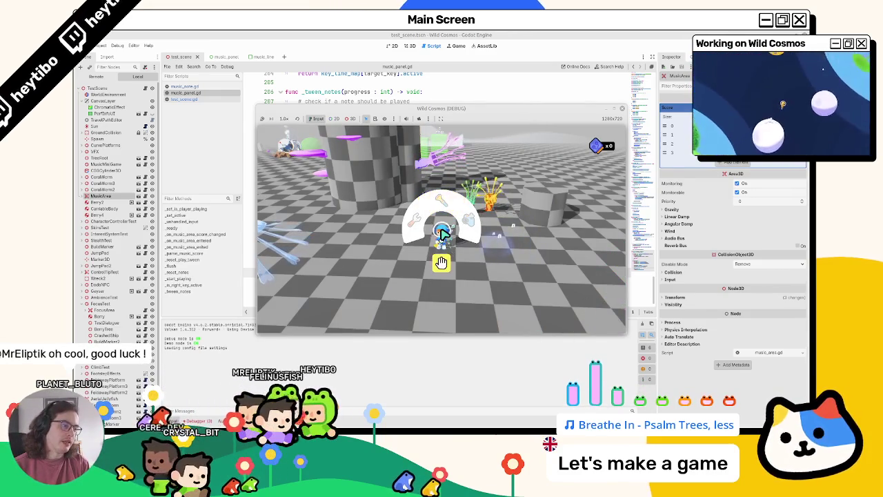
click(441, 232)
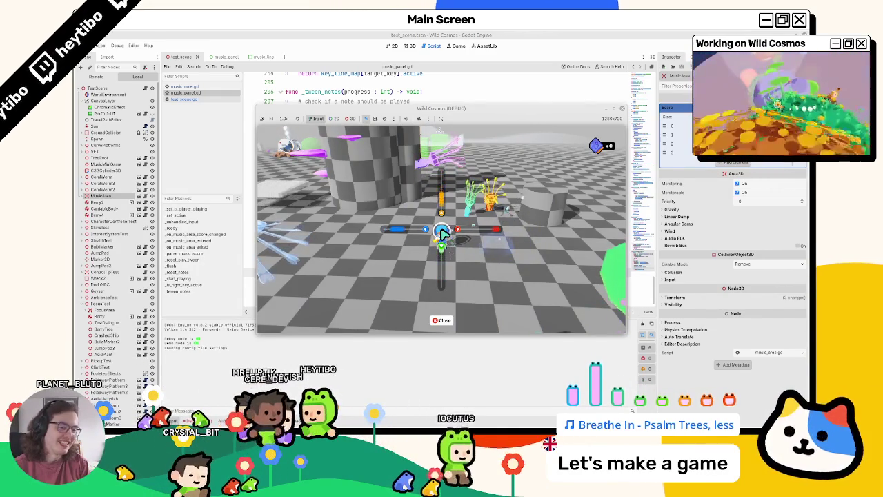
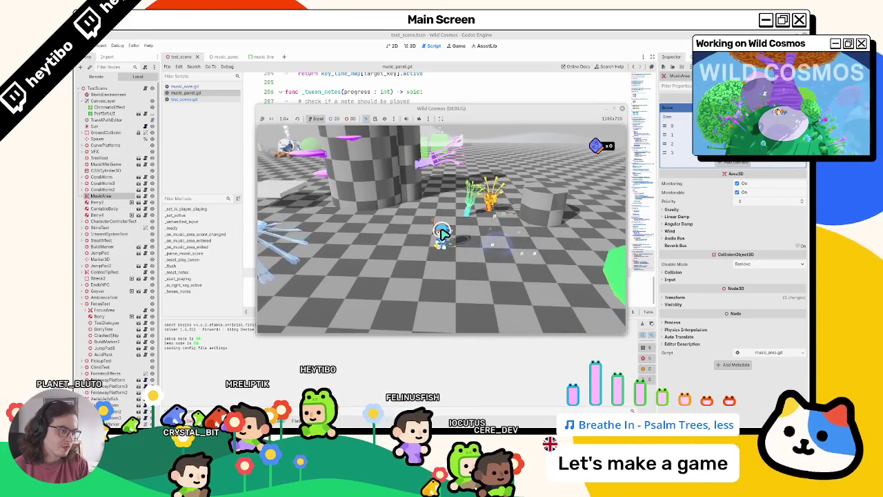
Step: Select the character twice in the running Wild Cosmos game, then pause and stop the debug run
click(442, 233)
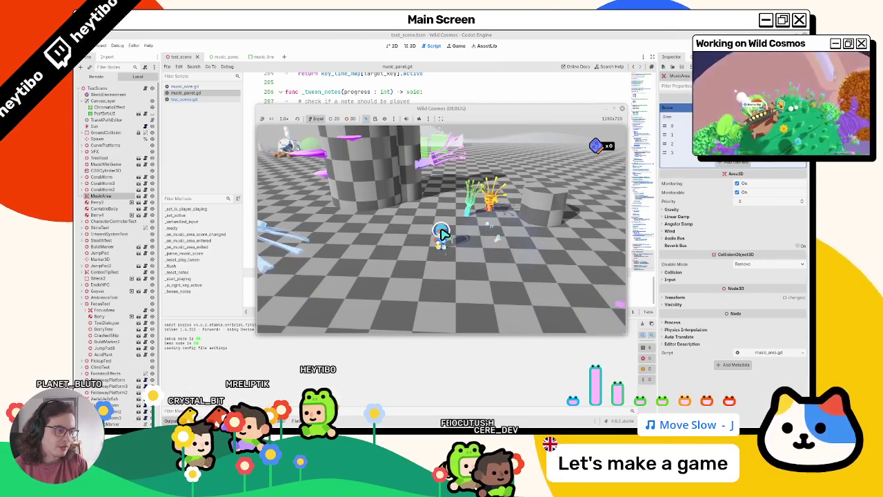
click(442, 234)
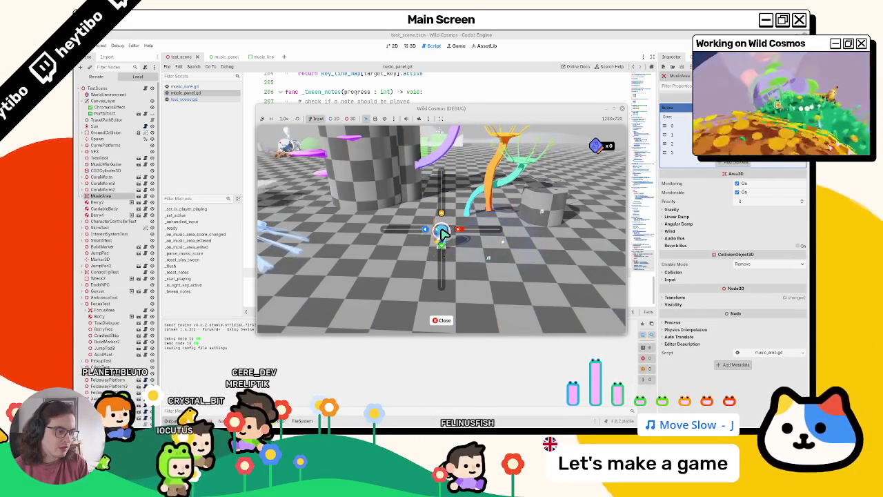
key(Escape)
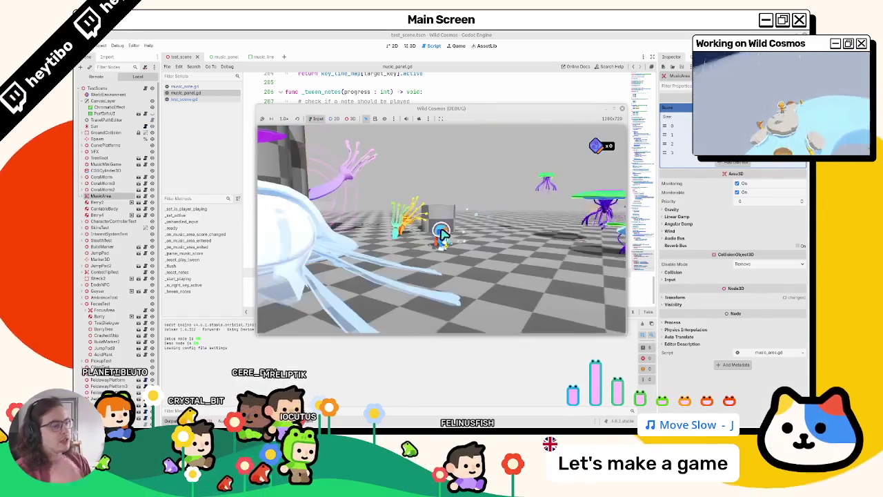
key(Escape)
key(F8)
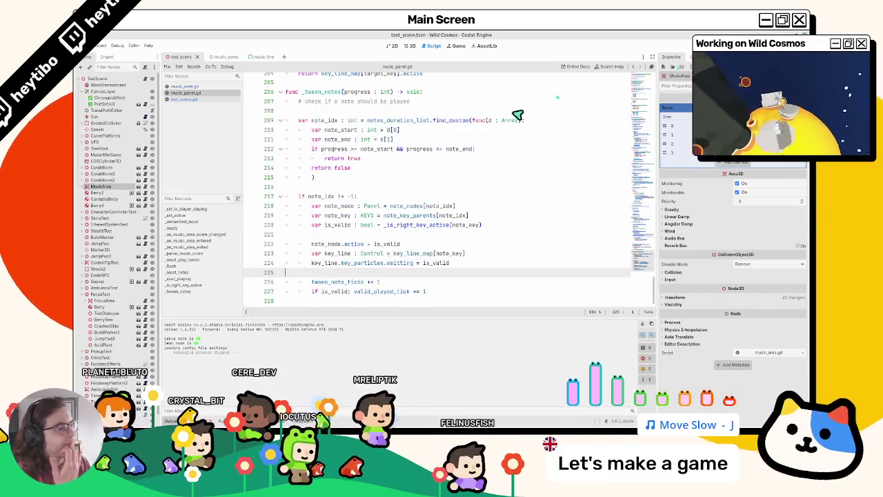
Step: Inspect note_node and the 'note_idx != -1' condition in music_panel.gd's _tween_notes
click(319, 262)
double_click(338, 246)
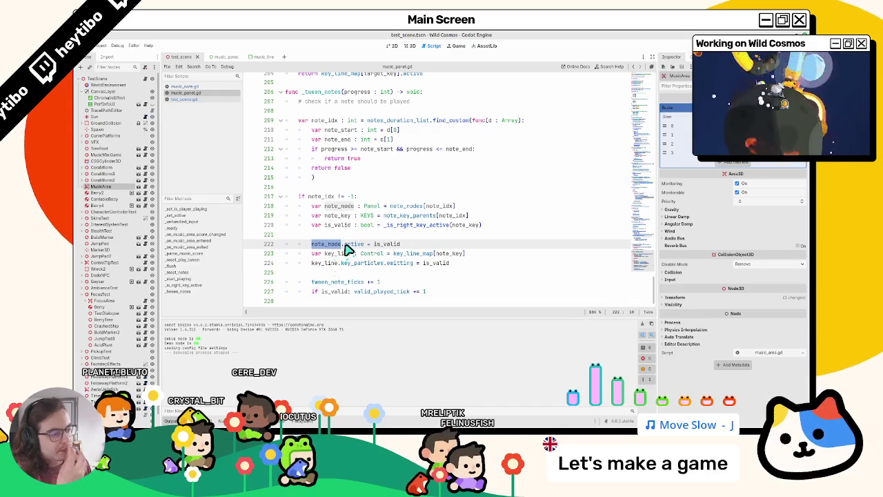
click(217, 87)
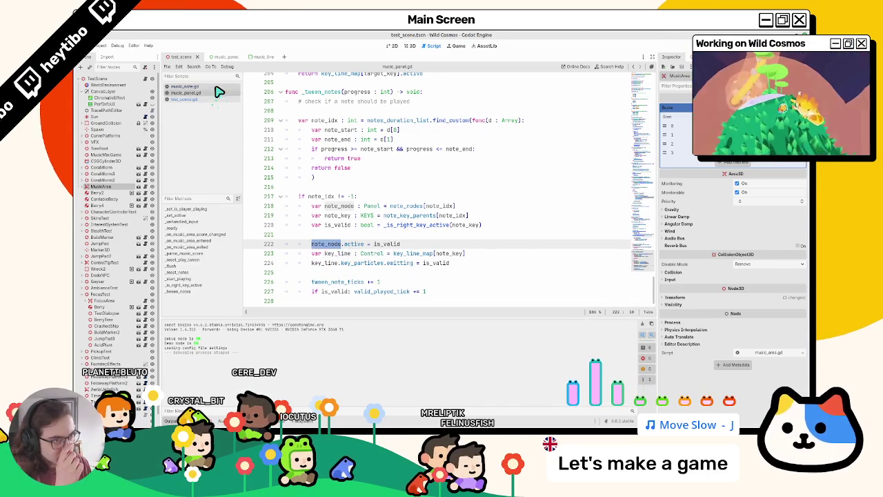
click(215, 92)
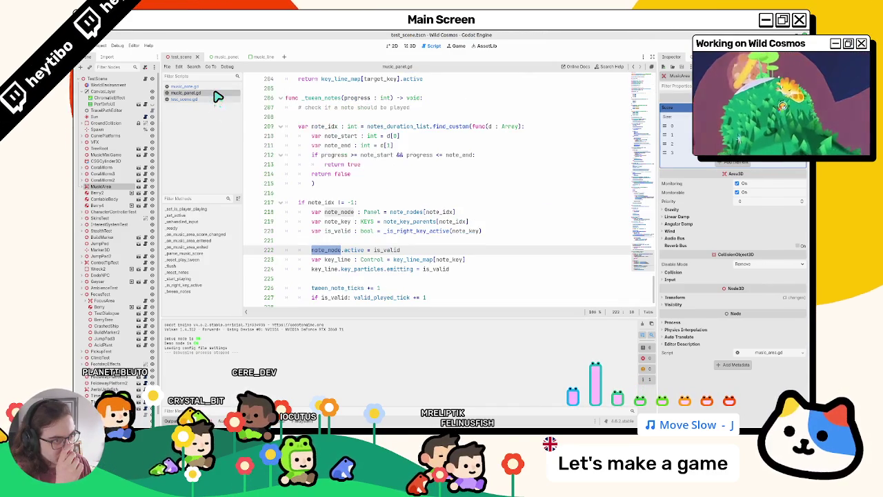
scroll(316, 162, down, 1)
drag(309, 198, 354, 199)
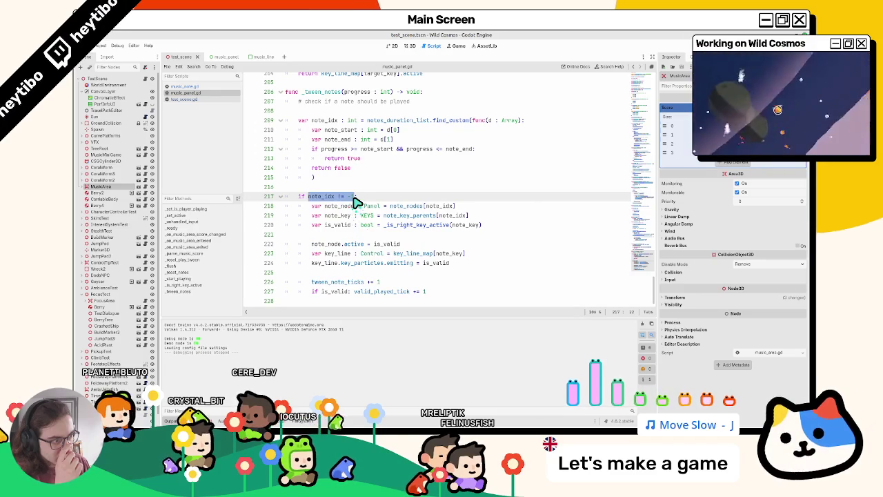
double_click(314, 200)
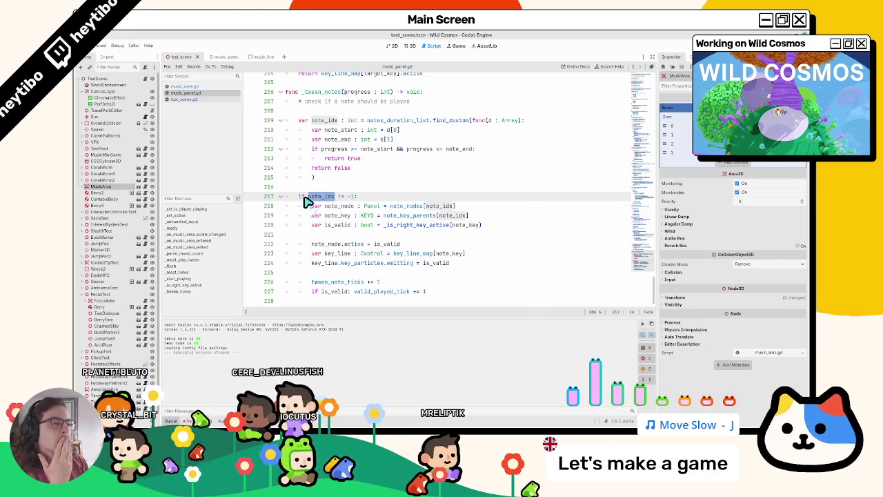
Step: Jump from 'active' on line 222 to music_note.gd's _set_active, at empty line 20
click(336, 244)
ctrl+click(354, 242)
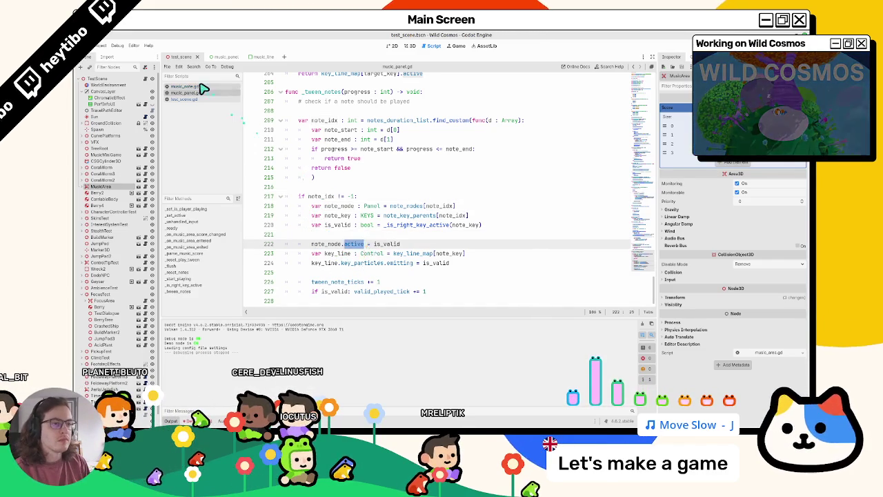
double_click(323, 185)
click(335, 213)
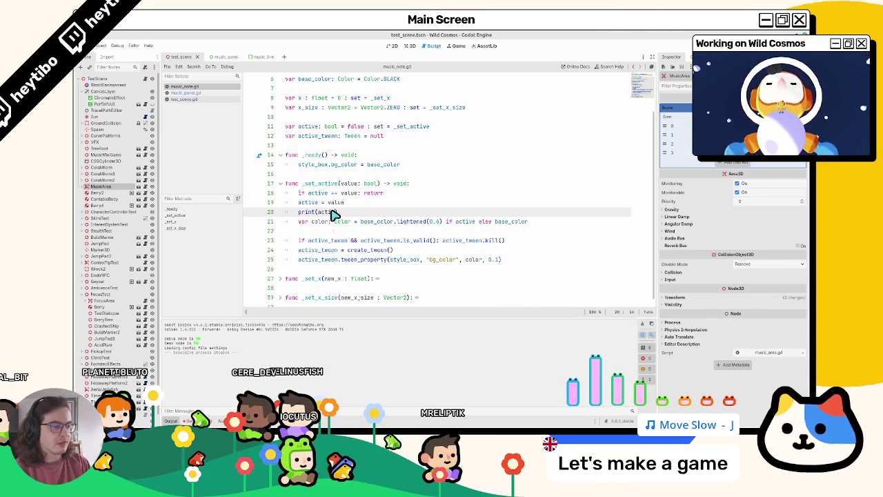
Step: Complete print(active) on line 20, test-run and stop the game, then return to music_panel.gd
text(ve)
key(F6)
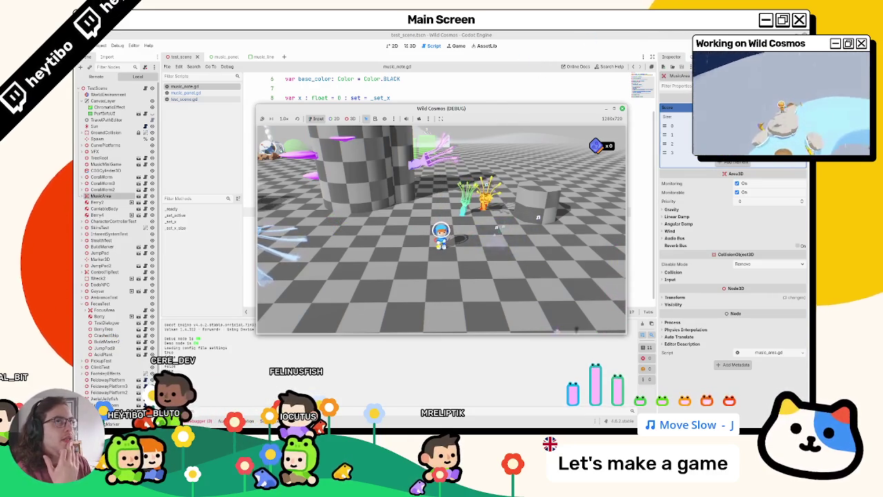
key(F8)
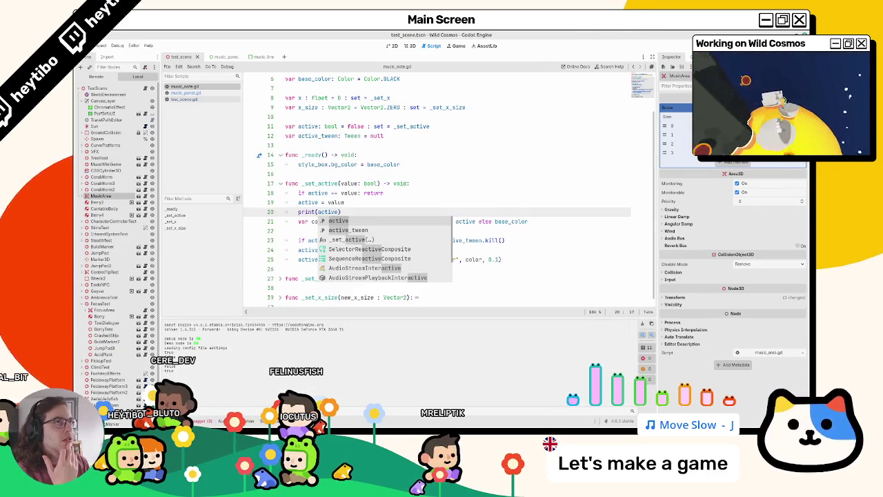
click(185, 93)
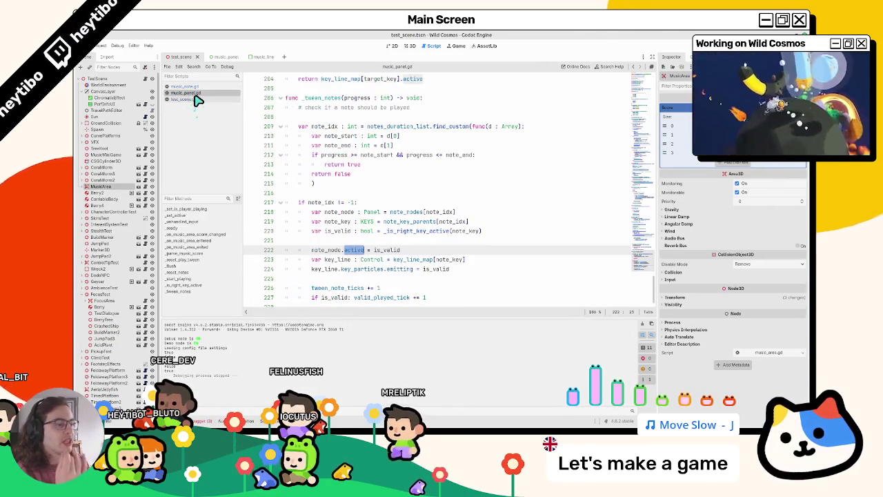
Step: Review how note_node and note_idx are used in _tween_notes around lines 205–222
double_click(334, 244)
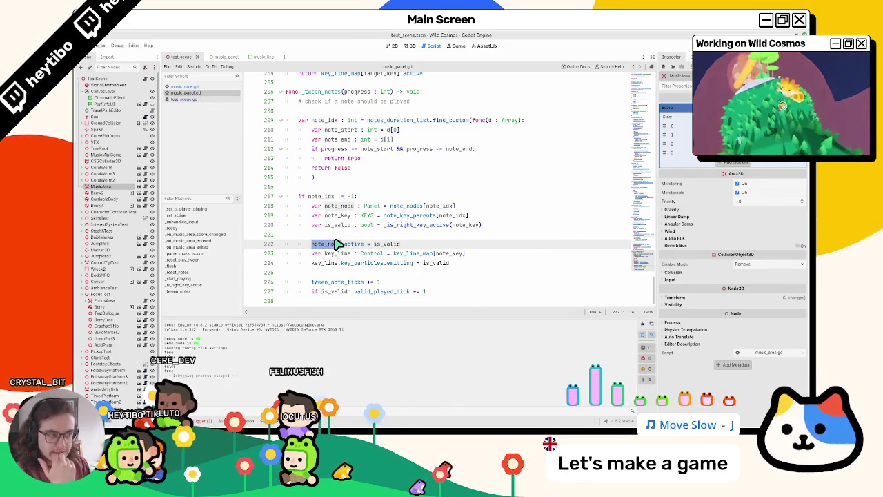
double_click(329, 120)
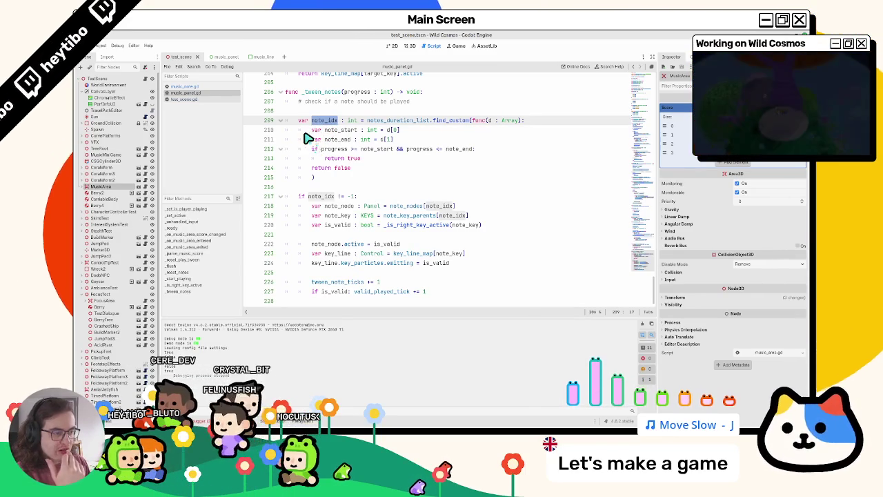
scroll(308, 138, up, 2)
click(311, 141)
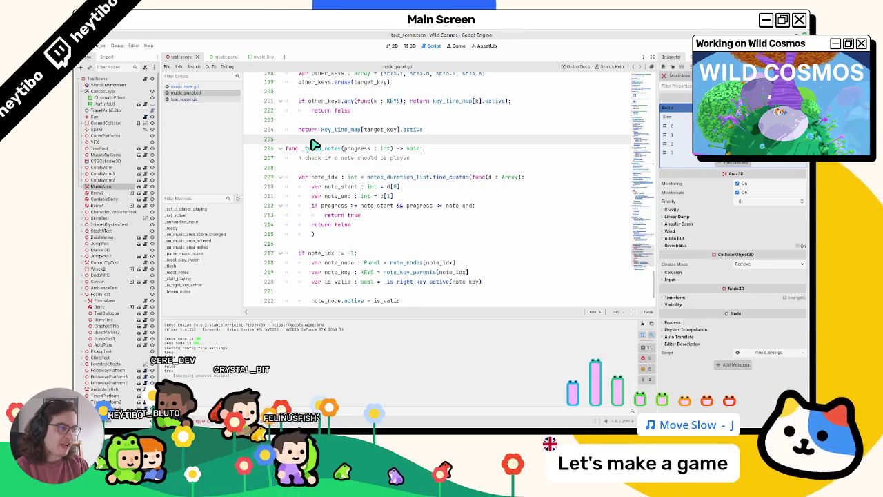
double_click(325, 177)
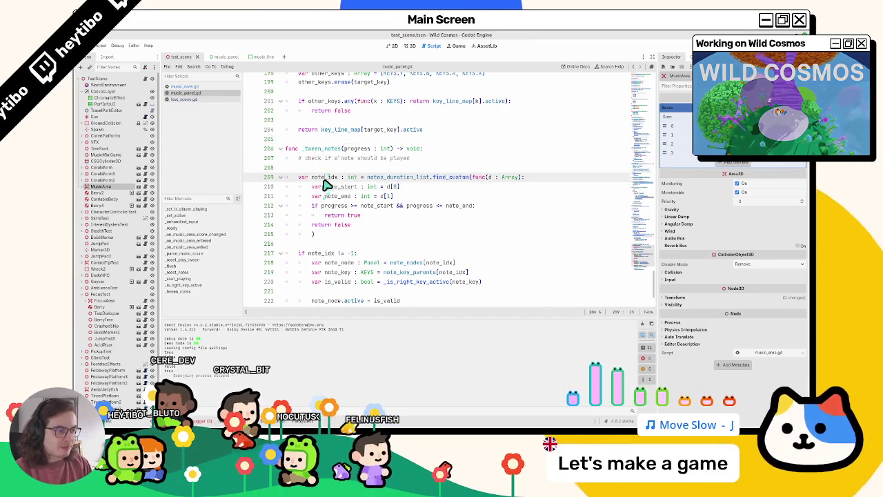
scroll(336, 262, down, 2)
click(336, 197)
Step: Insert print(note_idx) above 'if note_idx != -1:' and run the game
key(ctrl+shift+Return)
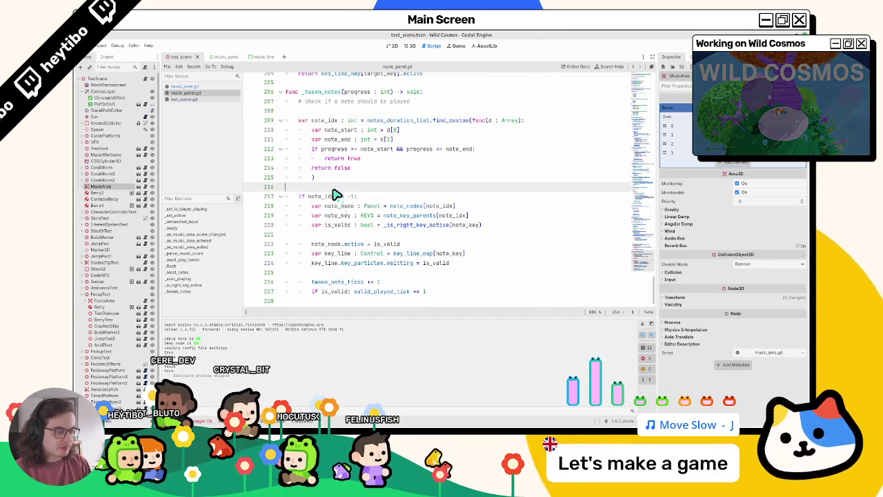
text(or)
key(BackSpace)
key(BackSpace)
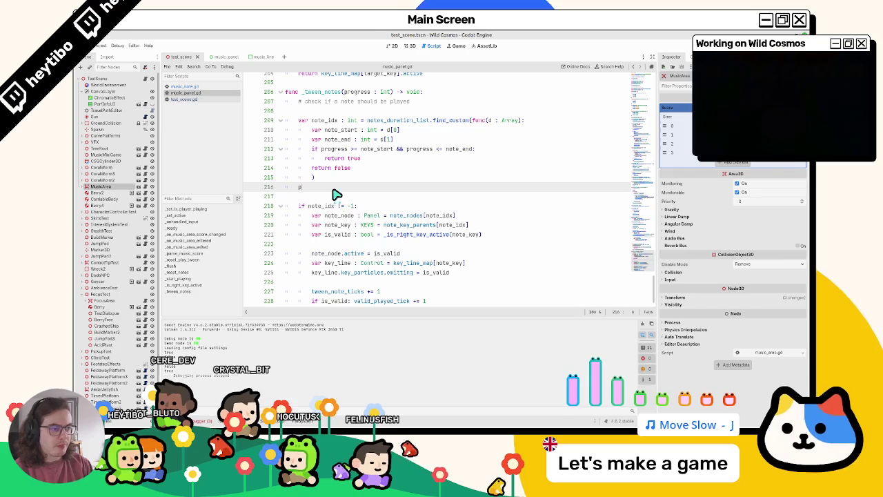
key(F6)
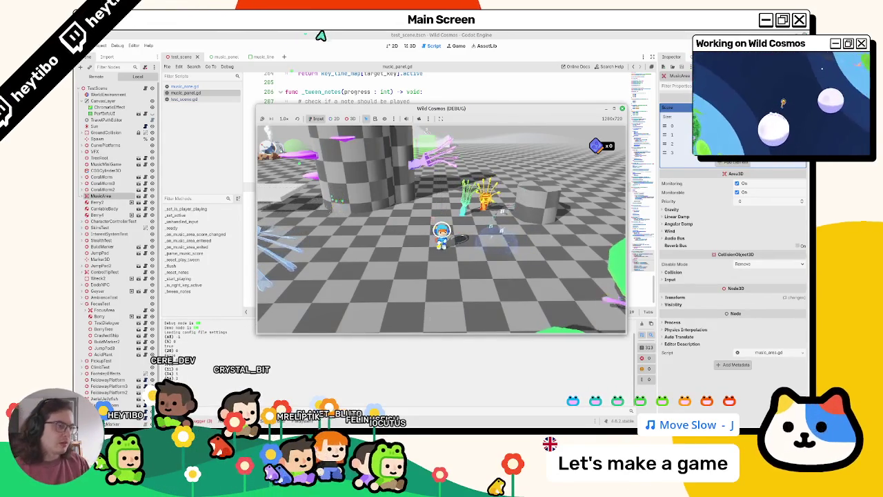
Step: Stop the game, remove the note_idx print, and initialize last_note_idx to -1
key(F8)
key(ctrl+z)
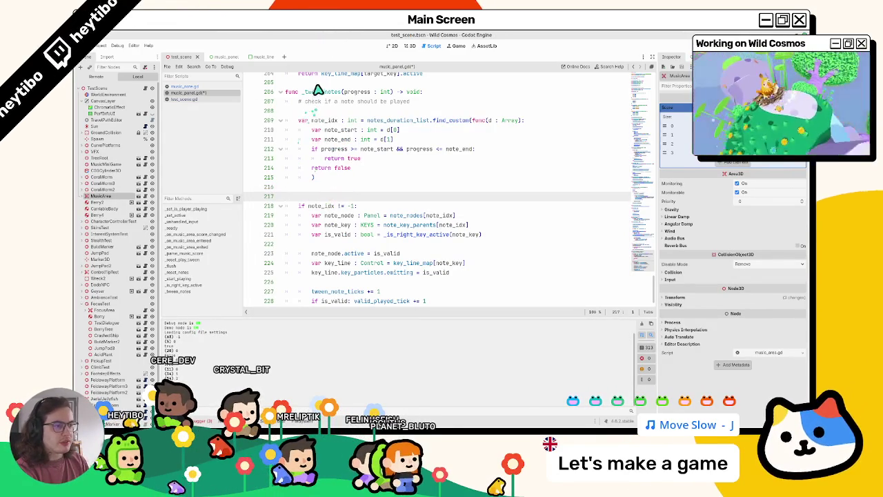
key(ctrl+z)
key(ctrl+z)
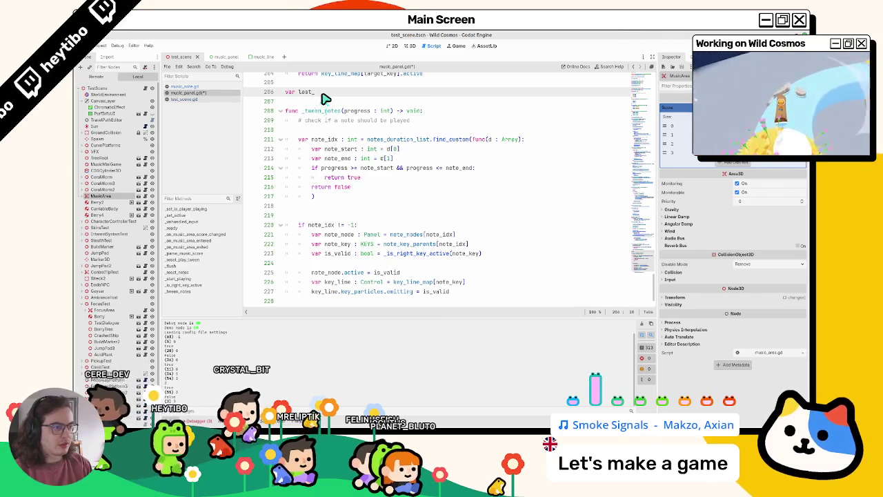
text(var last_note_idx: int =)
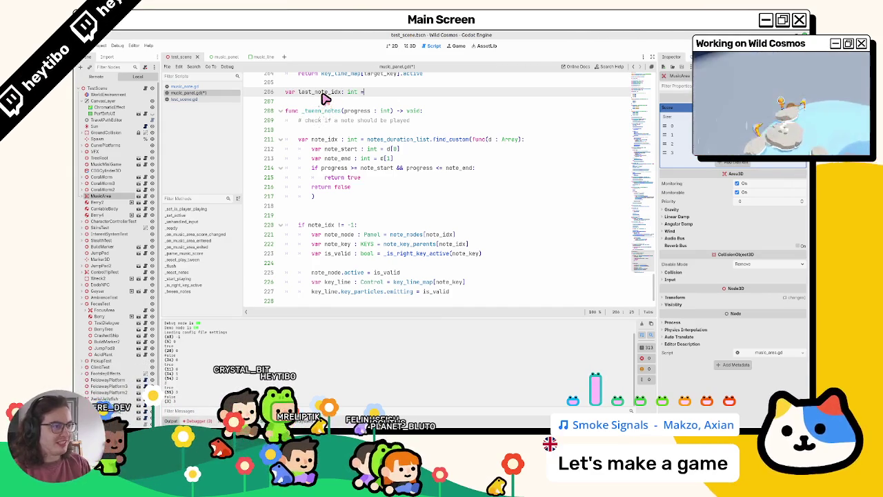
text(-1)
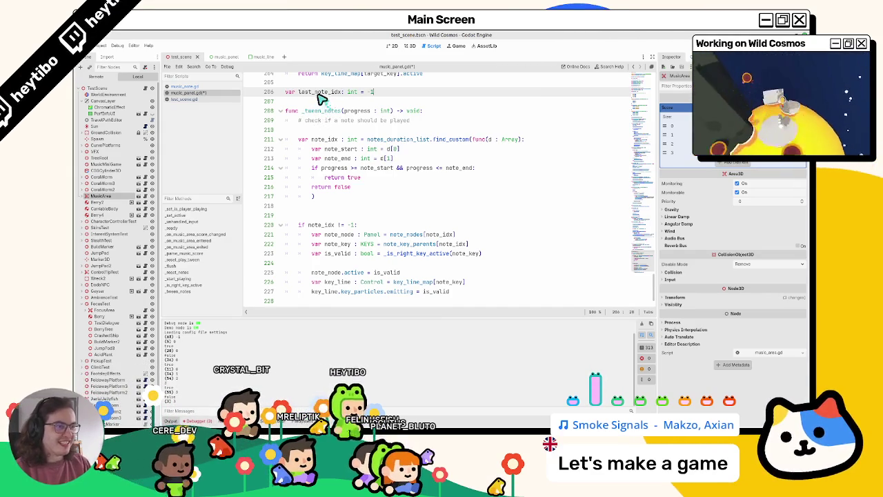
double_click(320, 95)
click(337, 216)
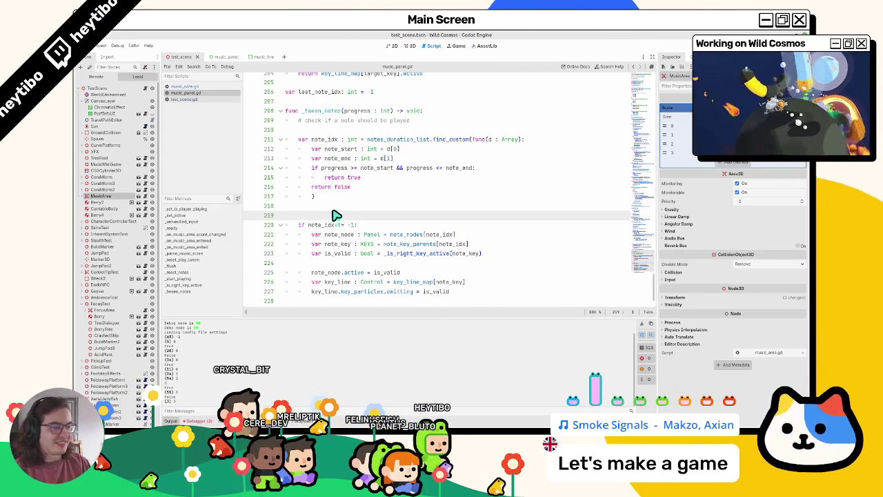
scroll(337, 215, down, 2)
key(BackSpace)
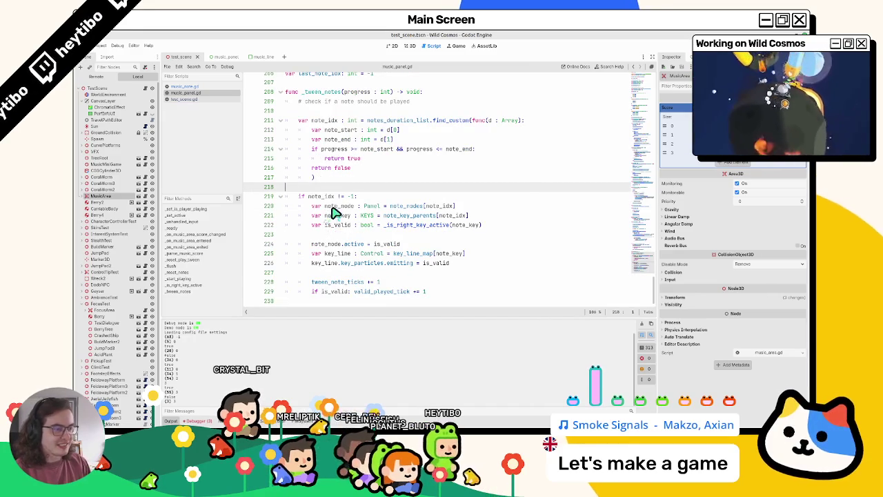
Step: Append 'last_note_idx = note_idx' at the end of _tween_notes
click(331, 301)
key(Return)
key(Tab)
text(last_note_idx = )
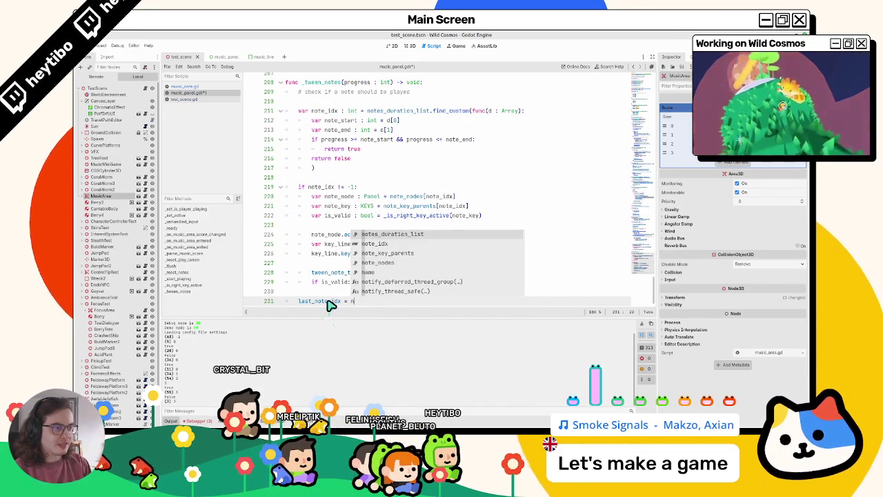
text(note_idx)
double_click(321, 302)
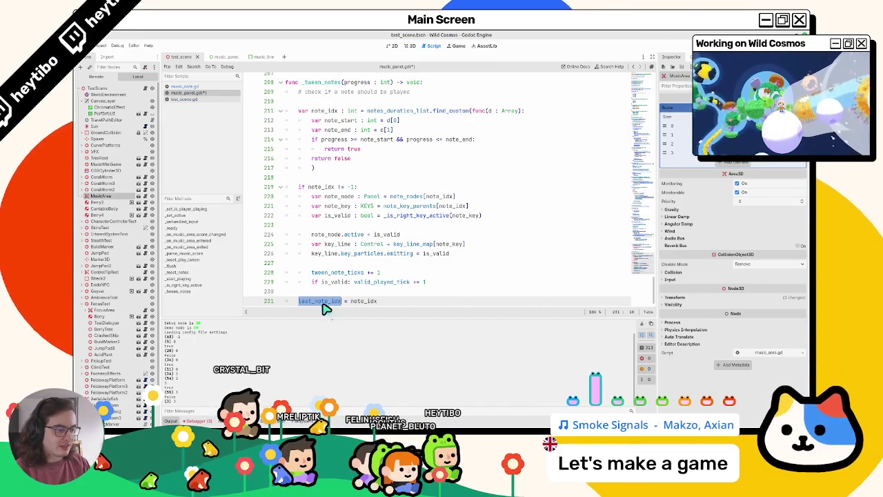
scroll(317, 280, down, 1)
click(328, 281)
Step: Add an 'if last_note_idx != note_idx:' check with a print below it, then run the project
triple_click(336, 293)
key(BackSpace)
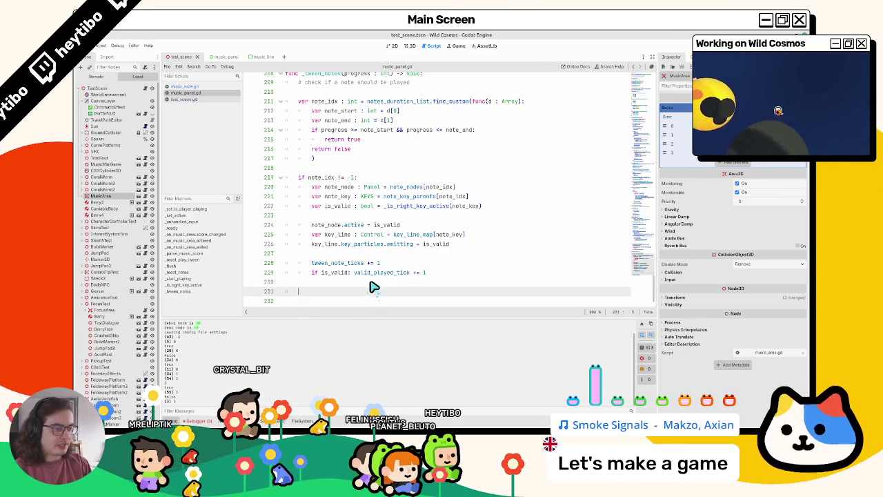
text(if)
text(a)
key(Return)
text(!= )
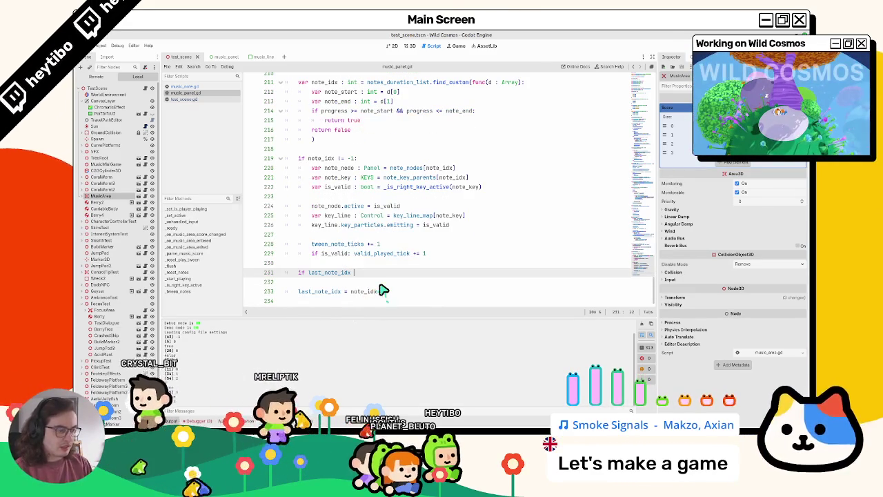
text(no)
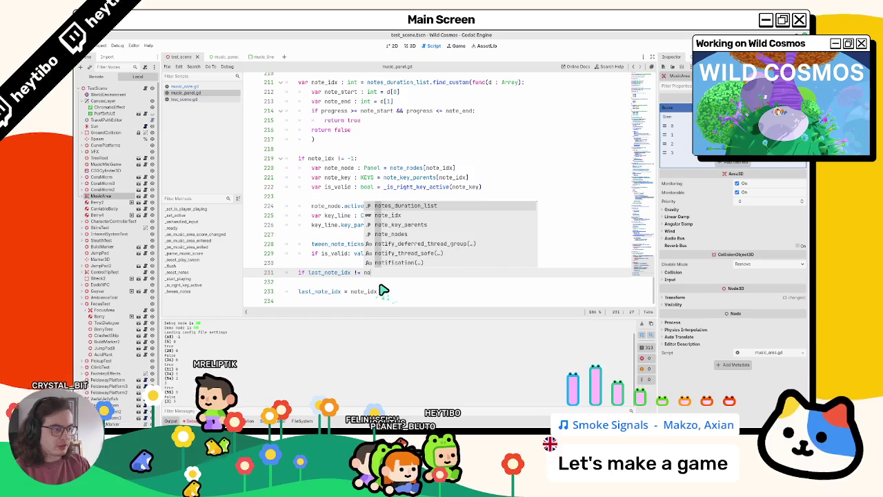
text(te_idx:)
key(Return)
text(print(la)
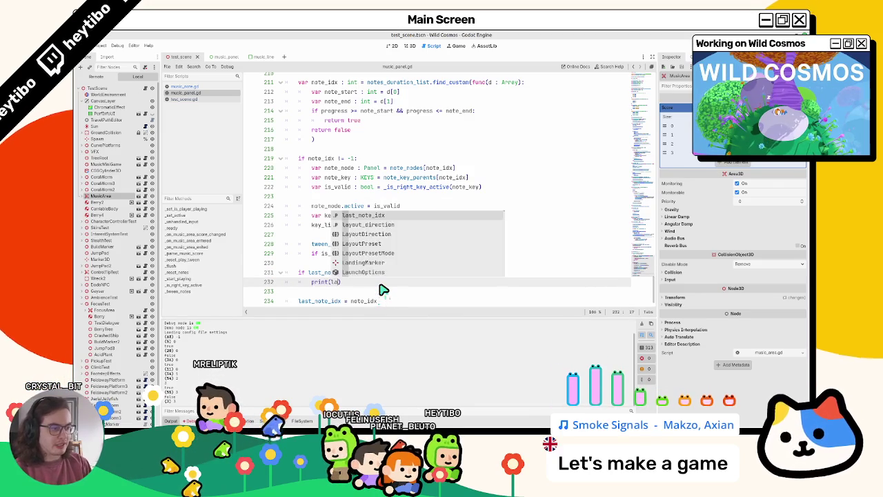
text((note_idx))
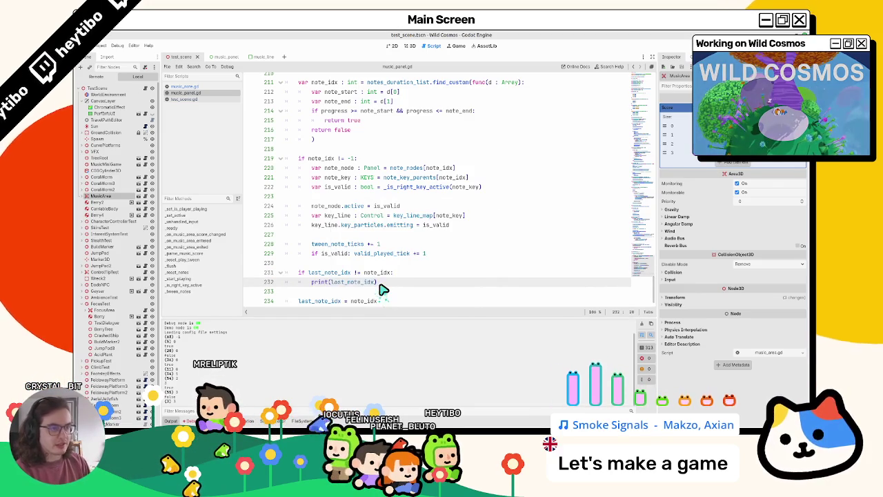
key(F5)
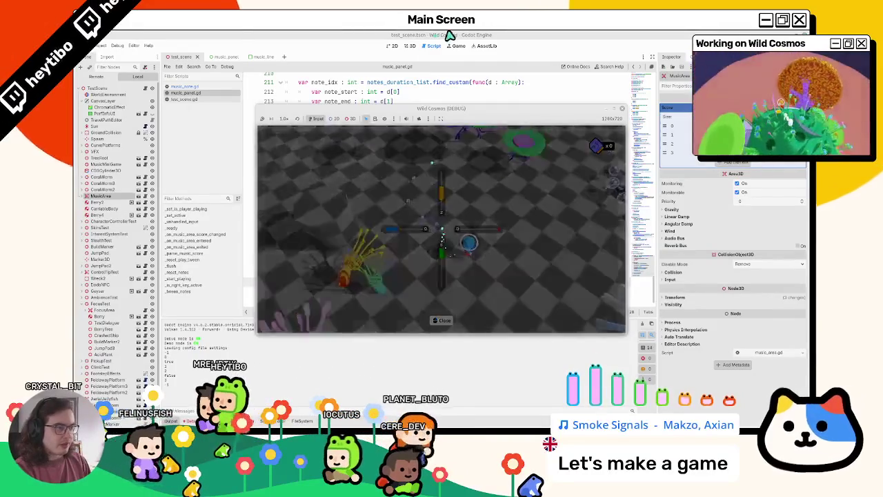
Step: Relaunch and playtest the game, then select last_note_idx in the script's print call
key(F5)
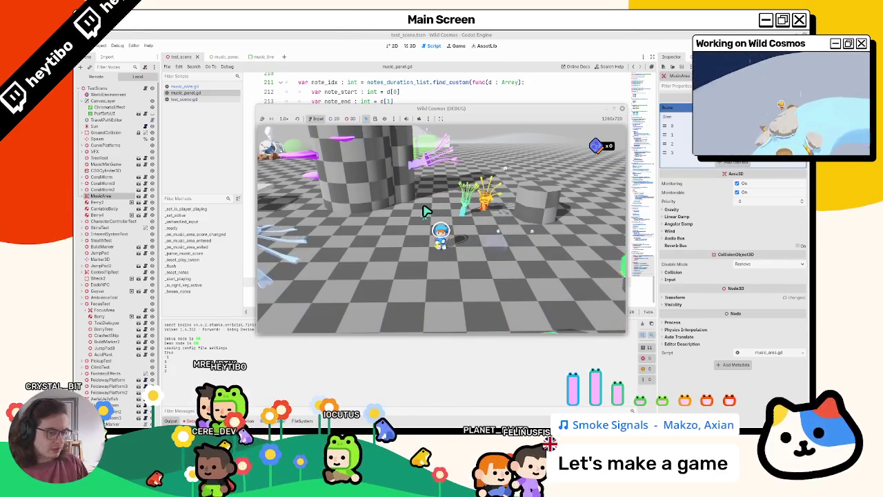
click(459, 35)
double_click(347, 273)
key(ctrl+c)
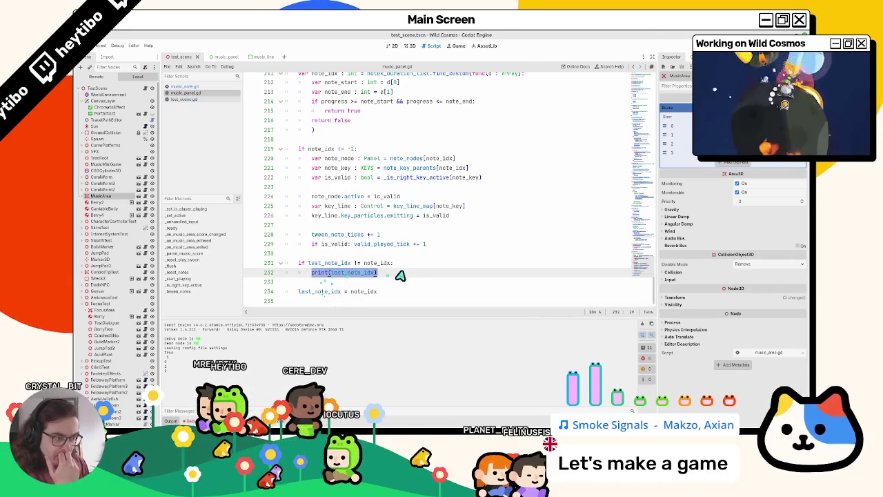
Step: Make line 231 read 'if last_note_idx != -1 && last_note_idx != note_idx:'
click(325, 265)
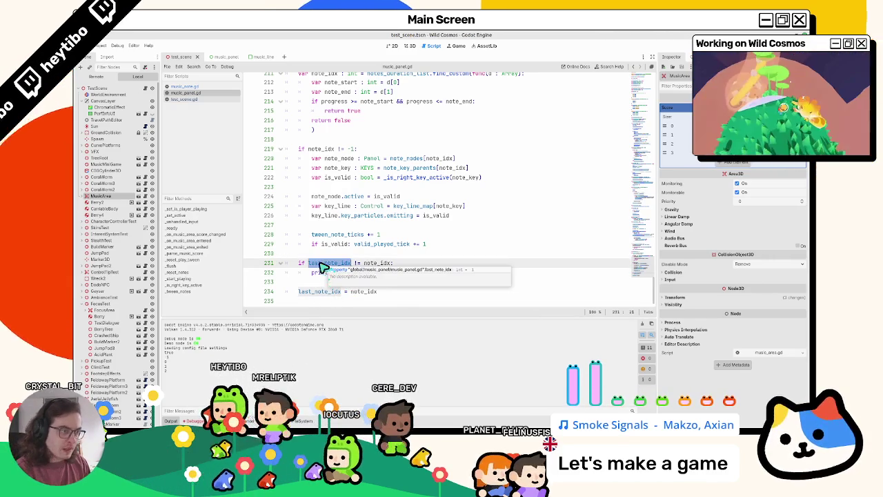
click(310, 267)
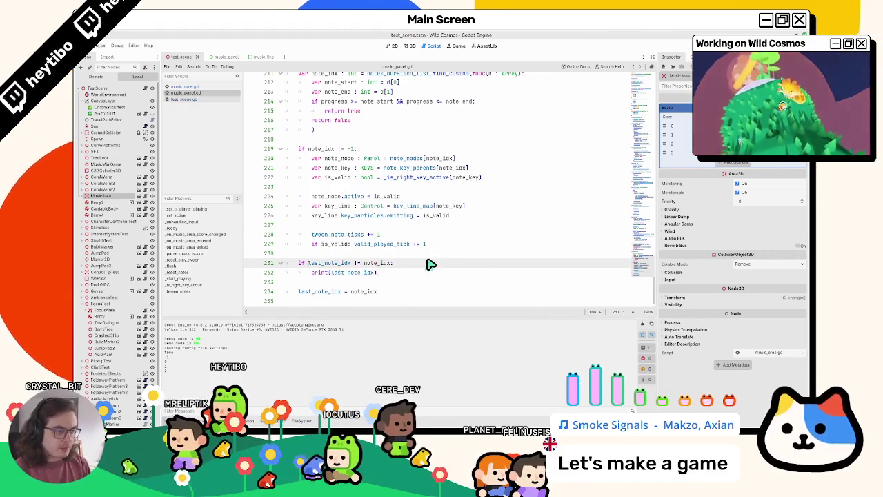
key(ctrl+v)
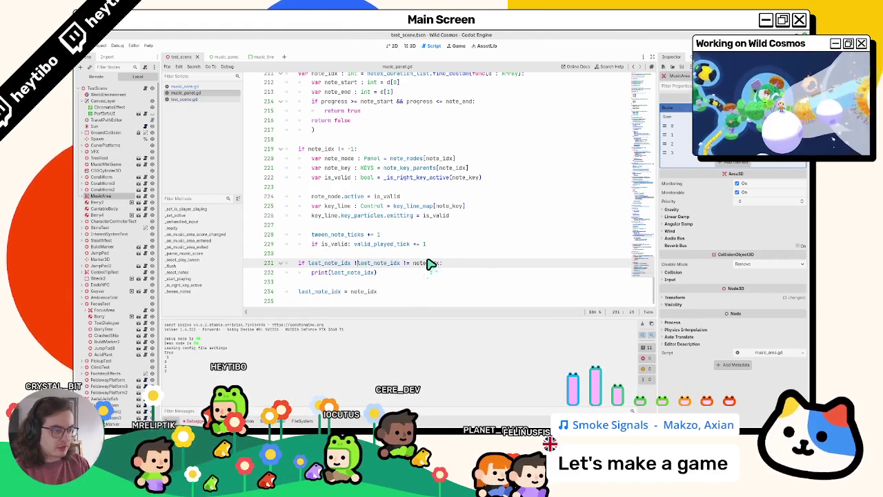
text(!= -1 &&)
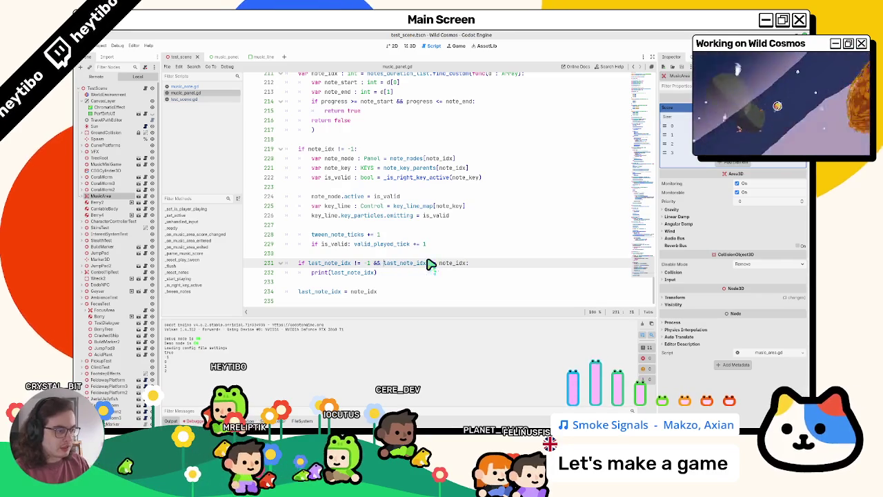
Step: Select the print line and inspect the note_key, _is_right_key_active and is_valid code on line 222
double_click(344, 273)
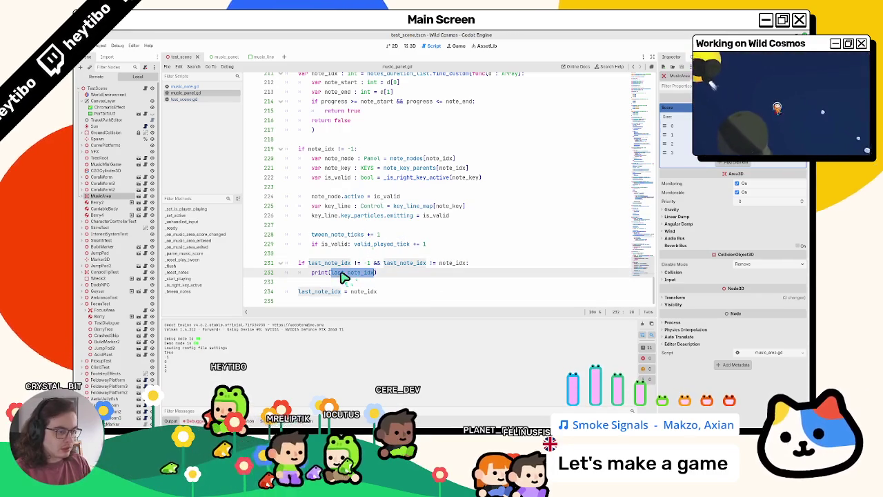
click(321, 276)
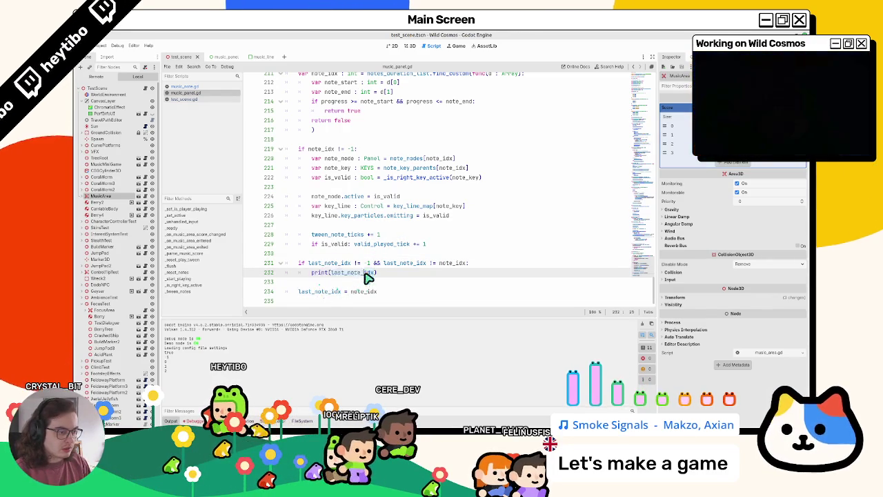
key(Home)
key(shift+End)
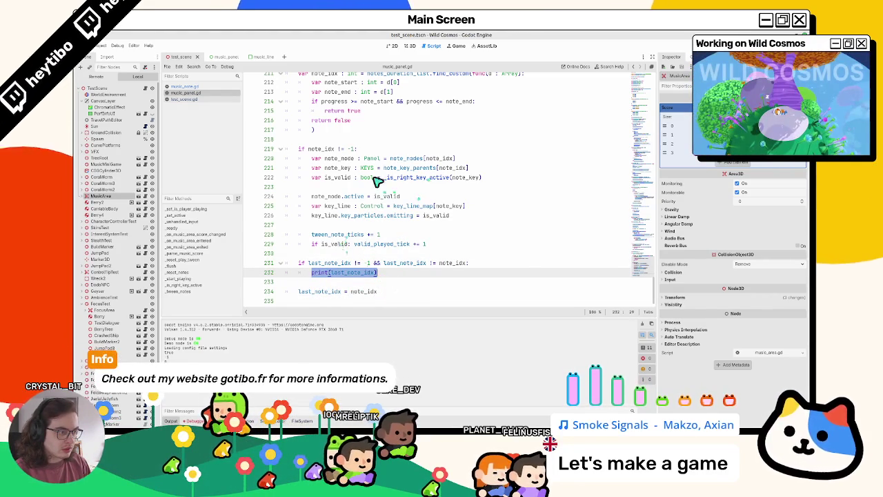
click(327, 176)
click(410, 172)
click(412, 178)
double_click(416, 179)
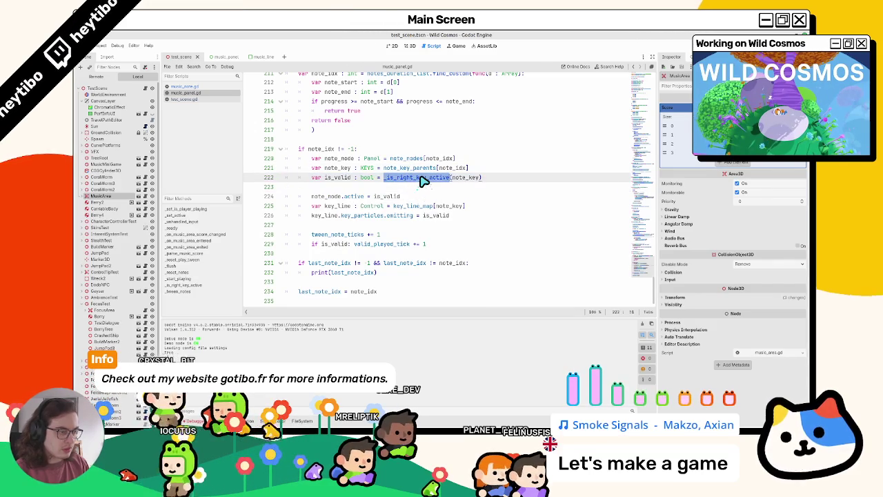
double_click(338, 179)
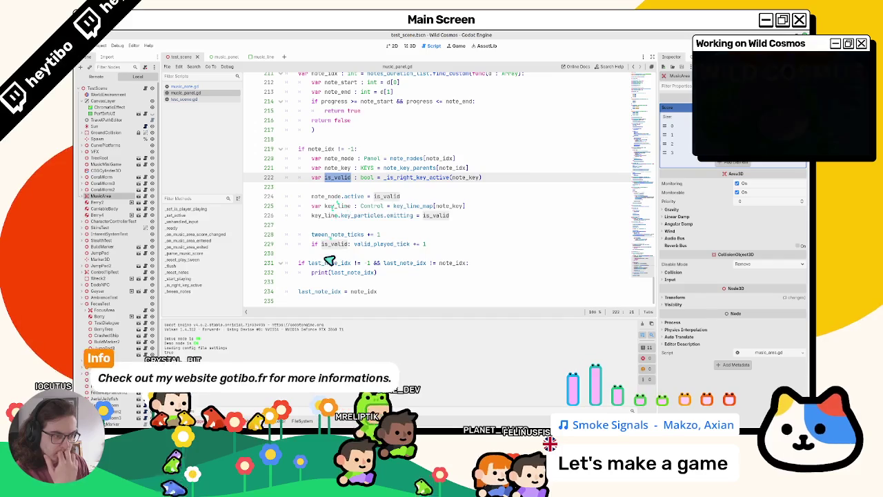
Step: Select the key_line lines 225–226 for copying
click(334, 235)
click(329, 225)
double_click(329, 220)
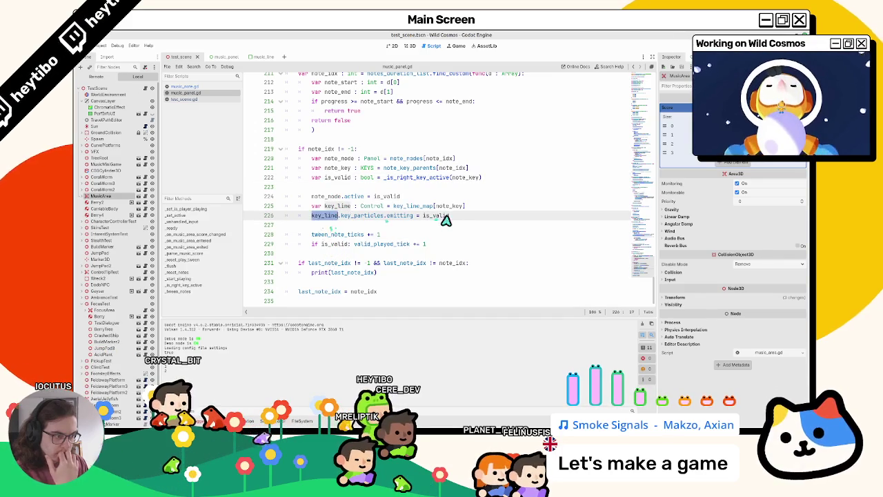
double_click(444, 216)
double_click(447, 206)
triple_click(388, 206)
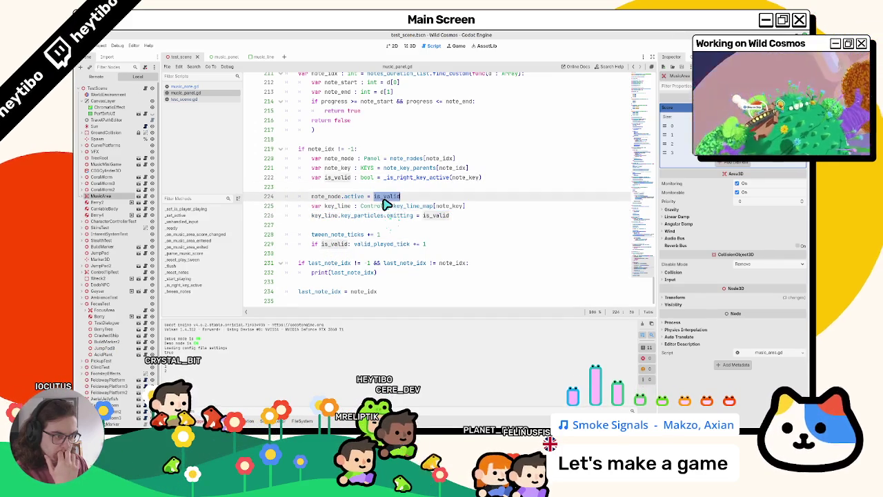
shift+click(337, 221)
Step: Replace the print(last_note_idx) line with the copied key_line lines
key(ctrl+c)
triple_click(328, 273)
key(ctrl+v)
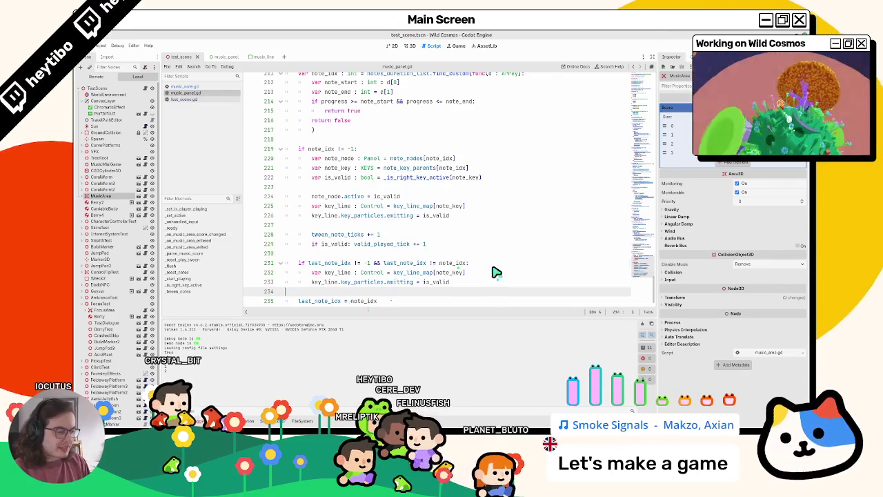
key(alt+Up)
key(alt+Up)
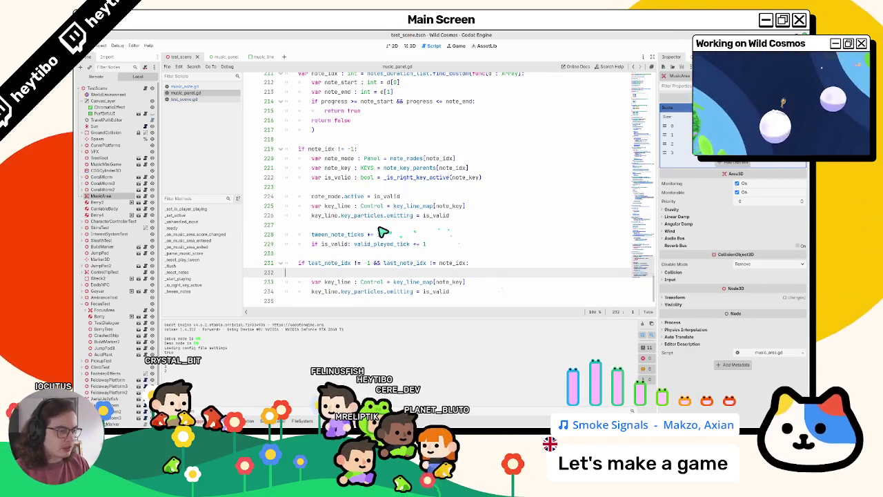
scroll(383, 232, down, 1)
text(last_note_idx = note_idx)
Step: Copy the note_node and note_key declarations into the note-change block
click(445, 269)
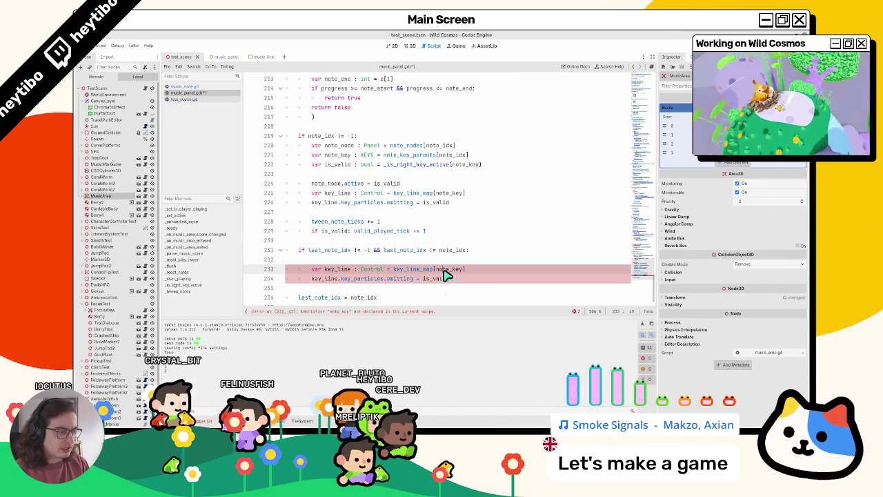
double_click(445, 270)
mouse_move(324, 154)
mouse_down()
mouse_move(479, 156)
mouse_move(469, 155)
mouse_up()
drag(310, 155, 497, 157)
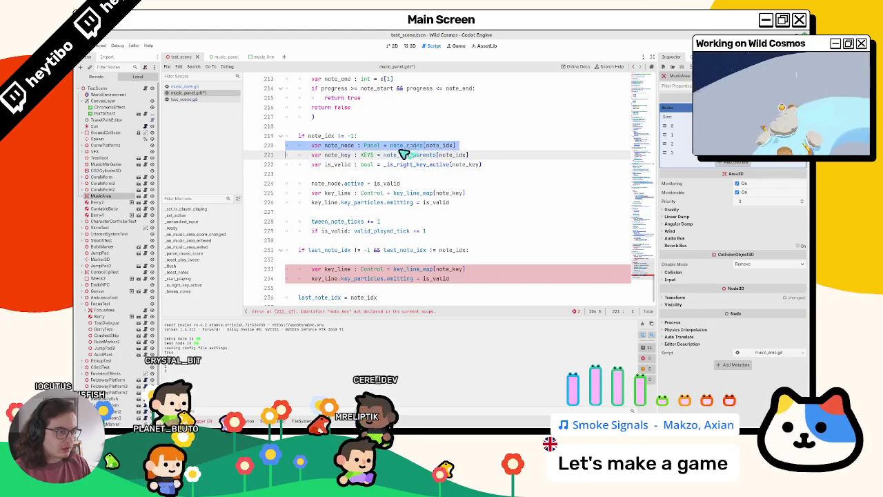
drag(339, 145, 343, 157)
key(ctrl+c)
click(314, 260)
key(ctrl+v)
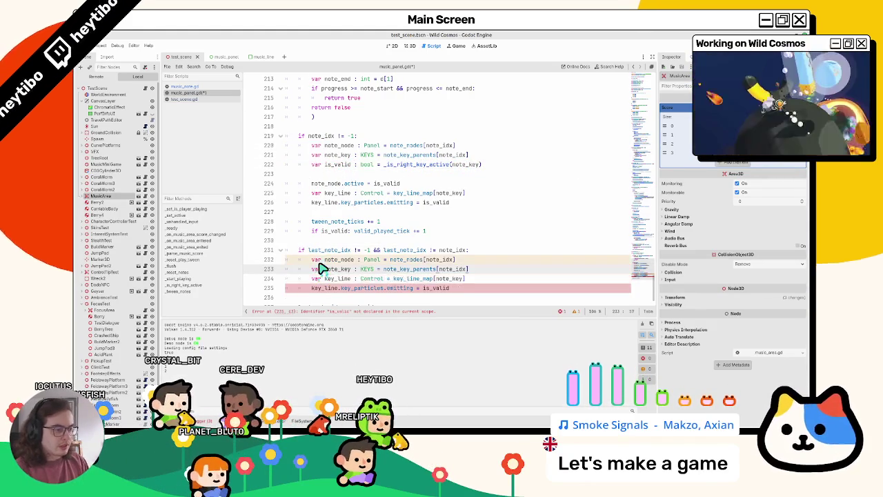
scroll(320, 268, down, 1)
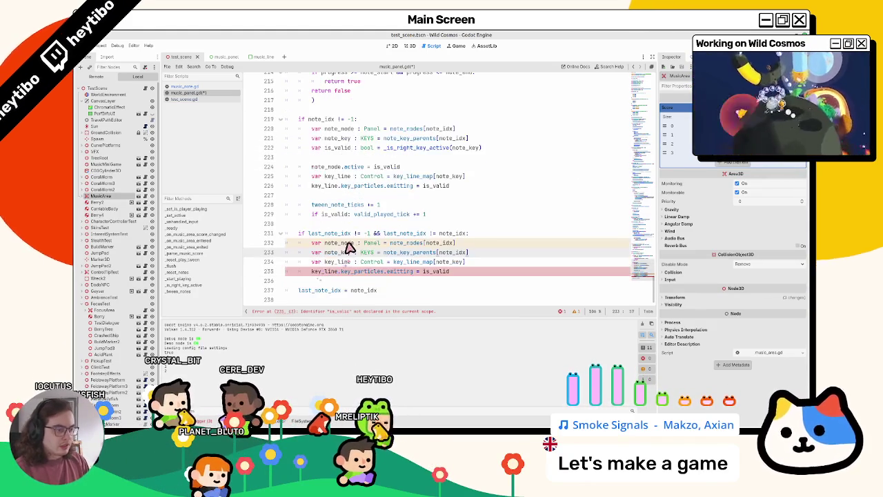
Step: Add 'note_node.active = false' after the note_node declaration
click(483, 247)
key(Return)
text(note_node.active = f)
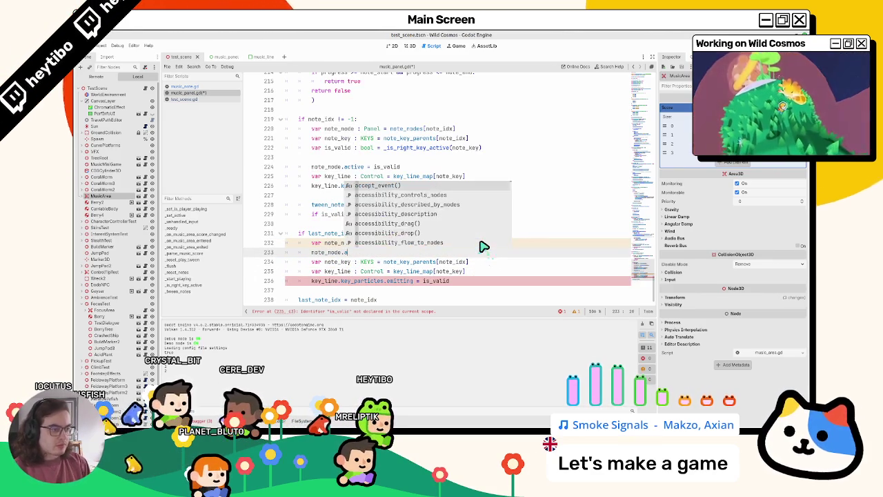
text(alse)
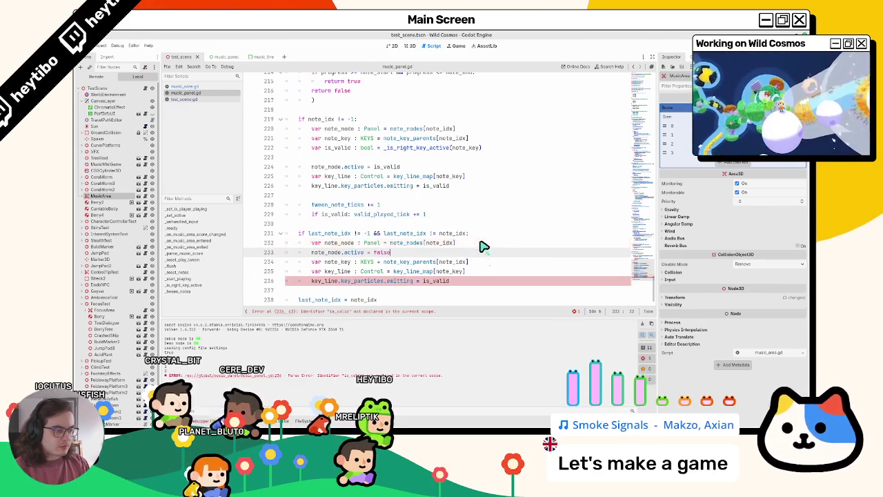
Step: Set the key particles' emitting to false on line 236, clear Output, and run the game
scroll(436, 245, down, 1)
click(436, 273)
double_click(335, 273)
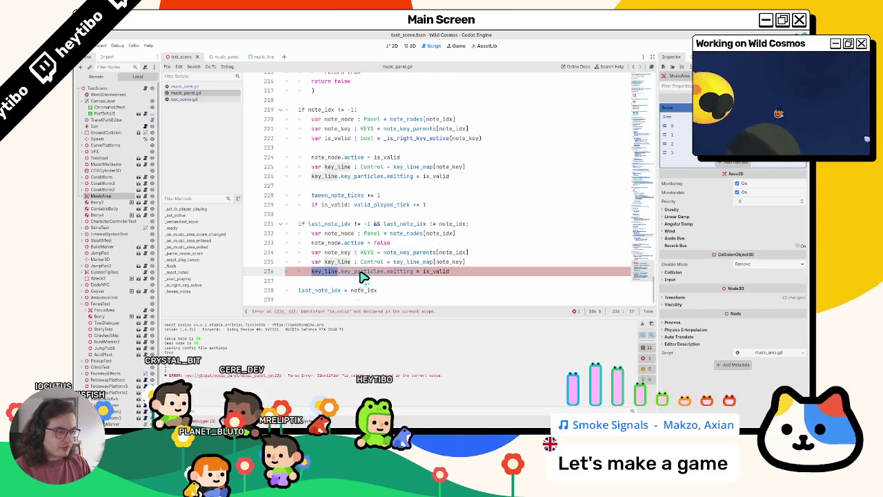
double_click(426, 273)
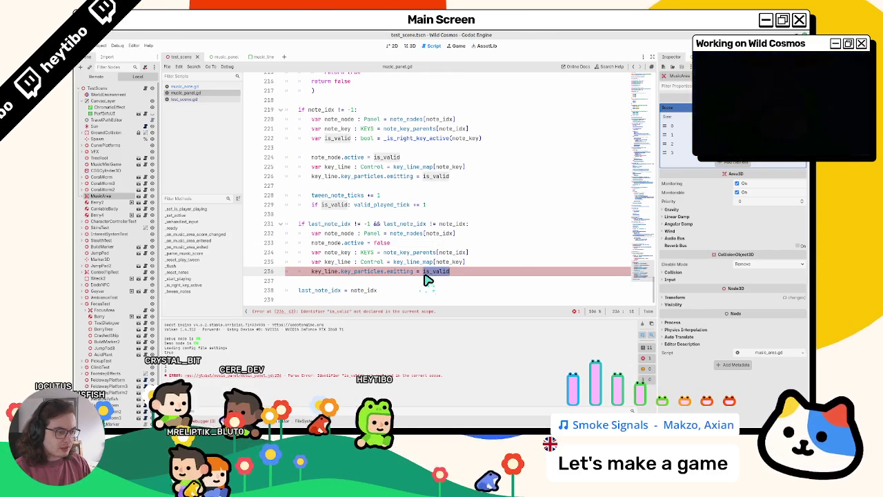
triple_click(312, 140)
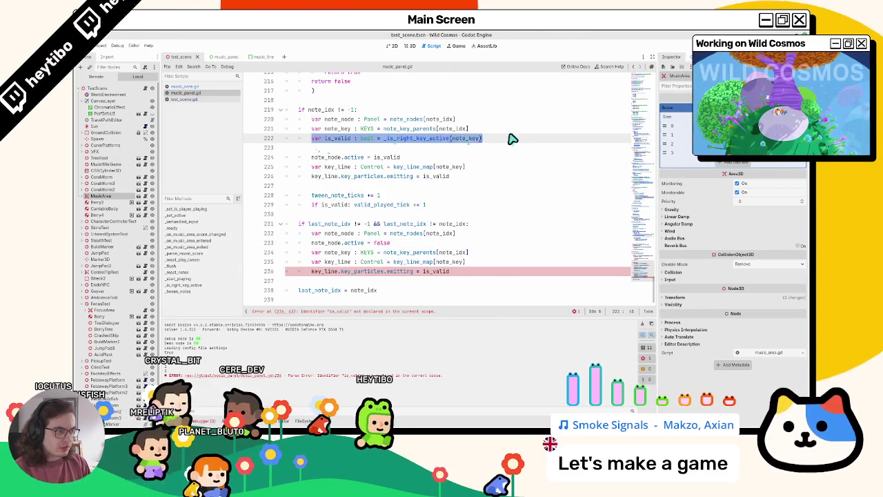
double_click(441, 273)
text(false)
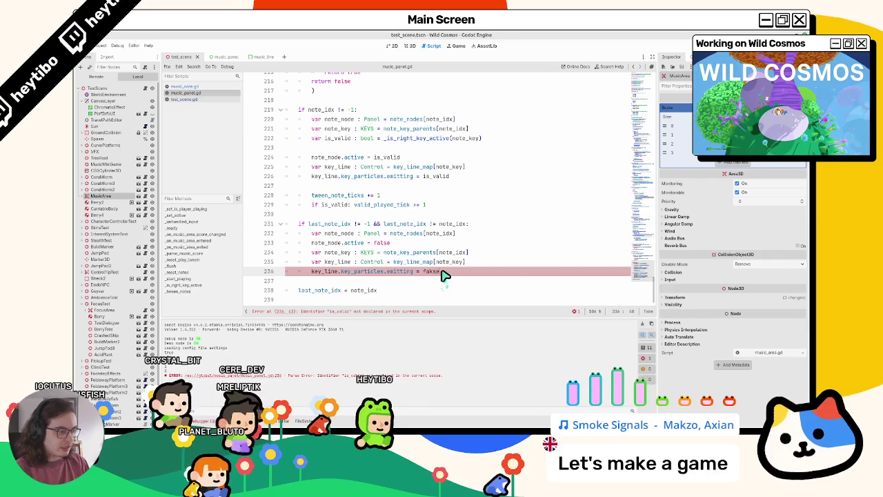
key(BackSpace)
text(lse)
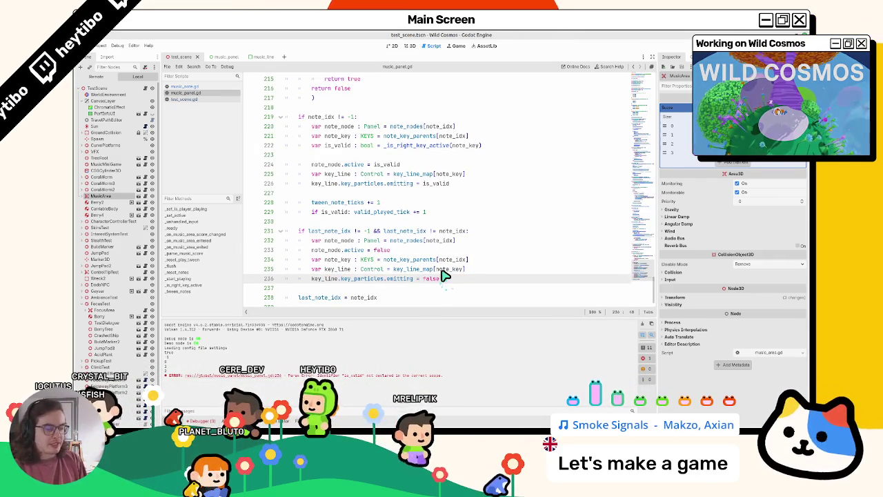
click(643, 322)
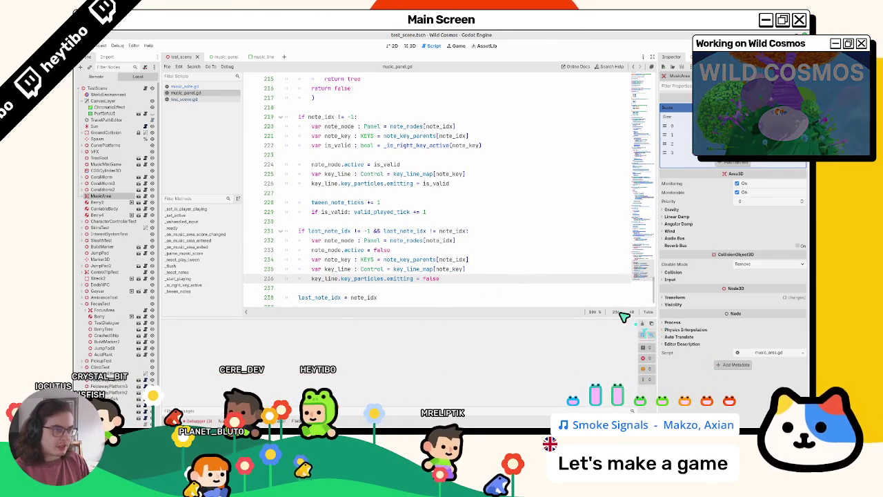
key(F5)
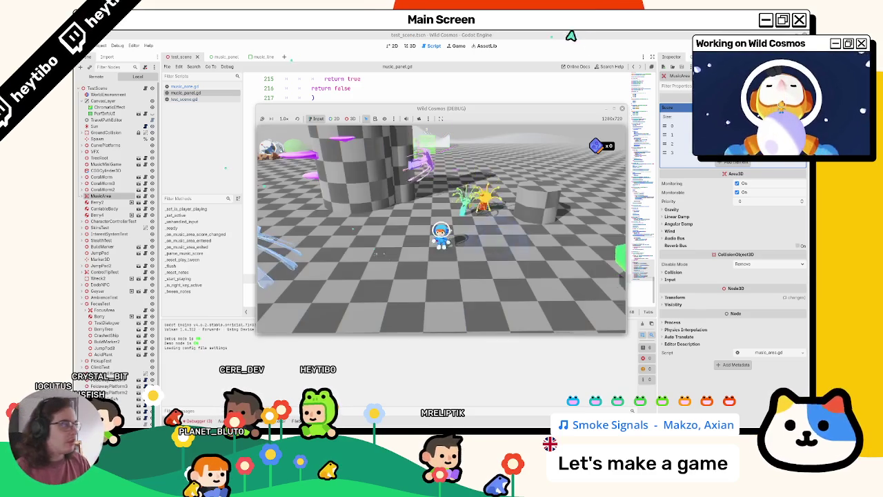
Step: Check print(active) in music_note.gd, playtest and stop the game, then reopen music_panel.gd
click(174, 99)
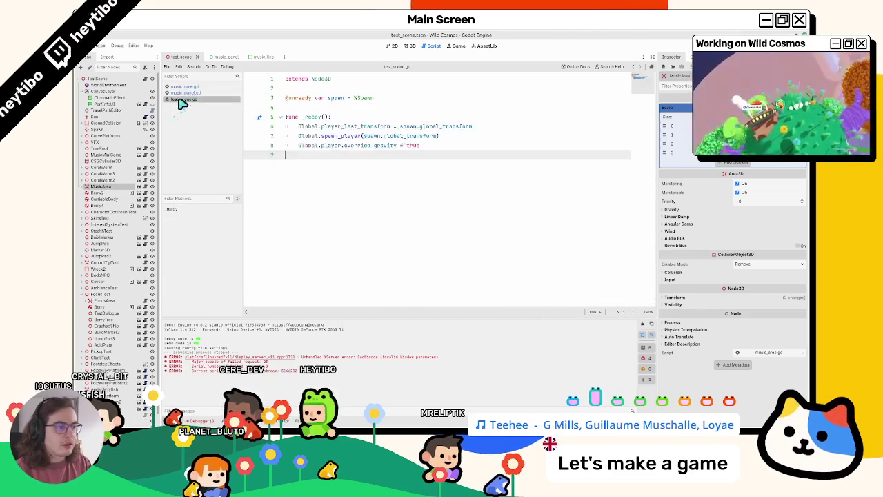
click(174, 92)
click(181, 86)
double_click(329, 212)
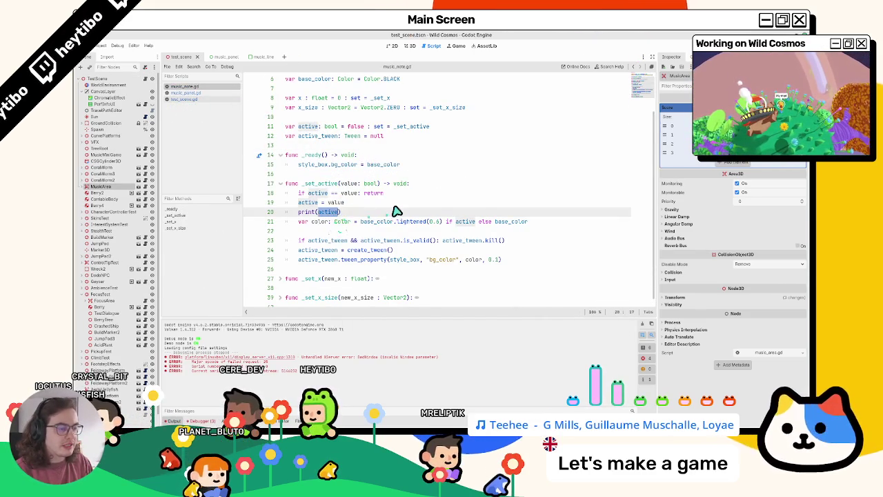
key(F6)
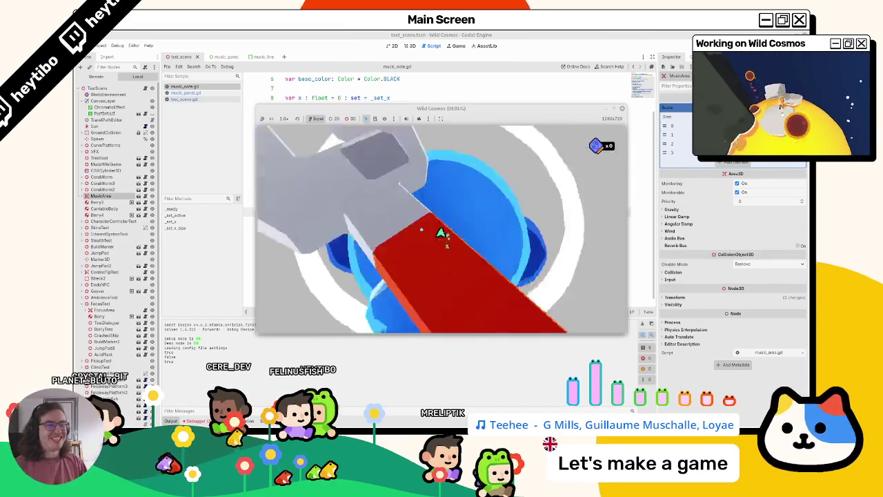
key(F8)
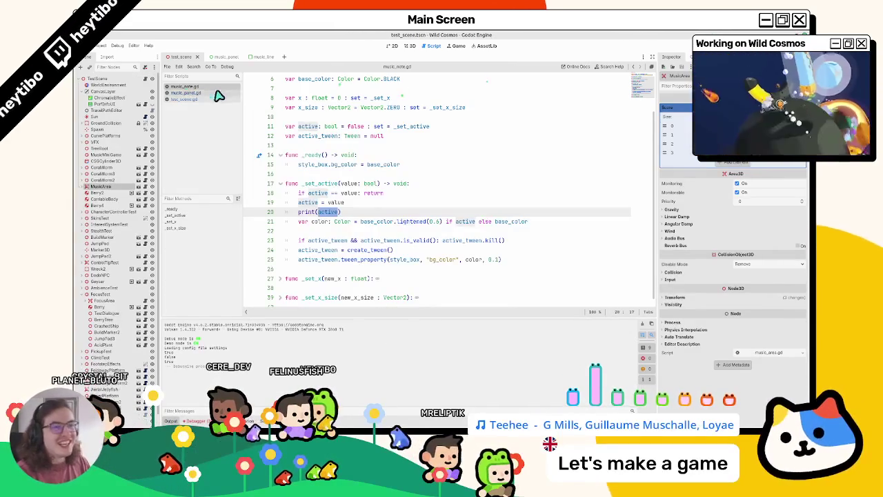
click(216, 92)
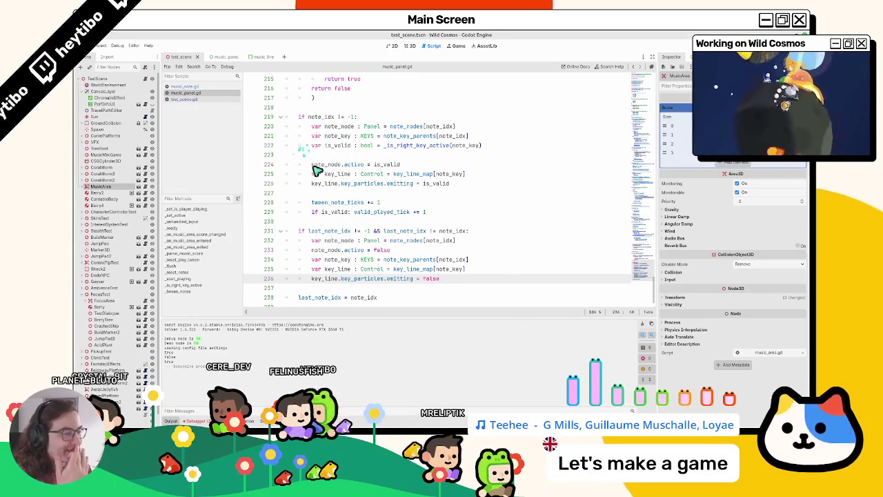
Step: Replace note_idx with last_note_idx on lines 232 and 234, then run the game
click(305, 221)
double_click(316, 232)
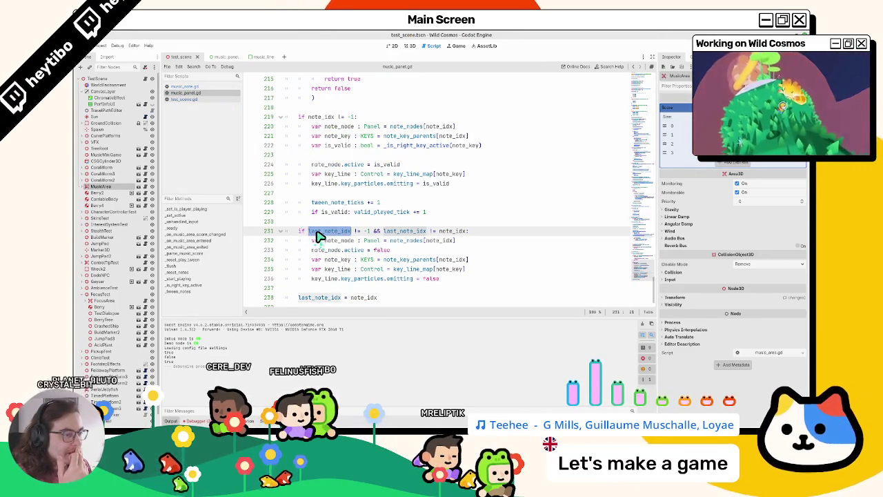
scroll(317, 234, down, 1)
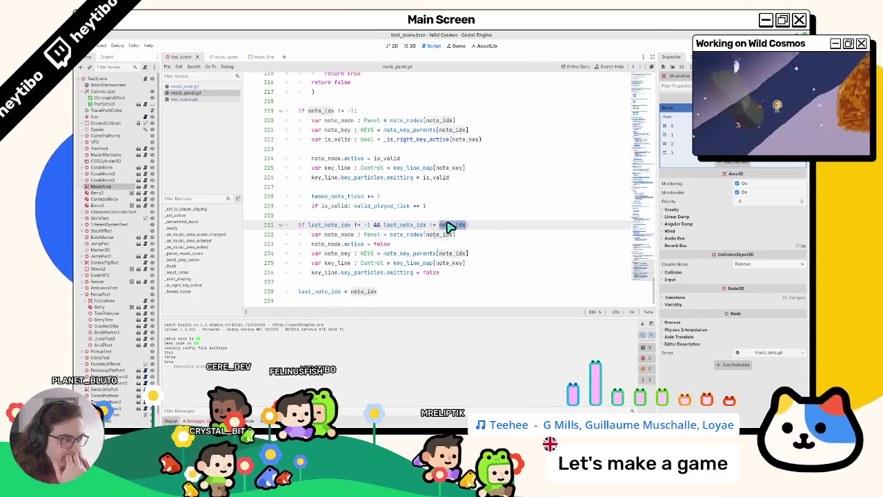
click(341, 222)
double_click(343, 227)
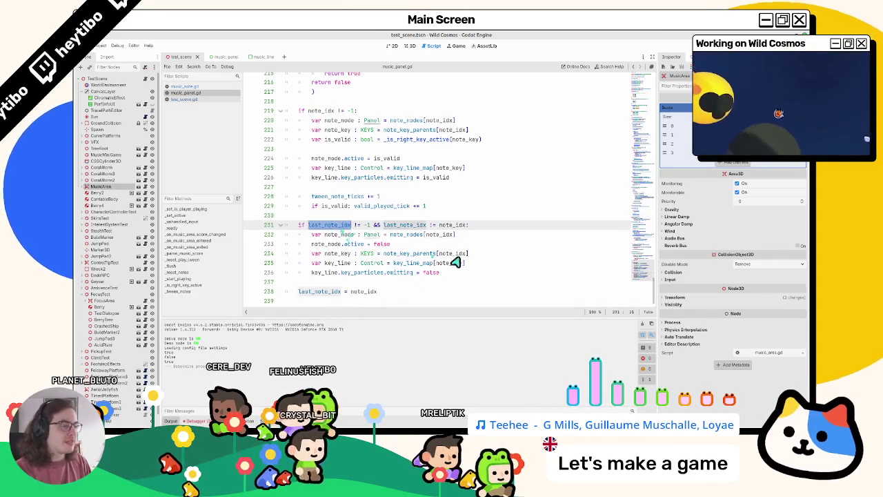
double_click(441, 234)
double_click(452, 253)
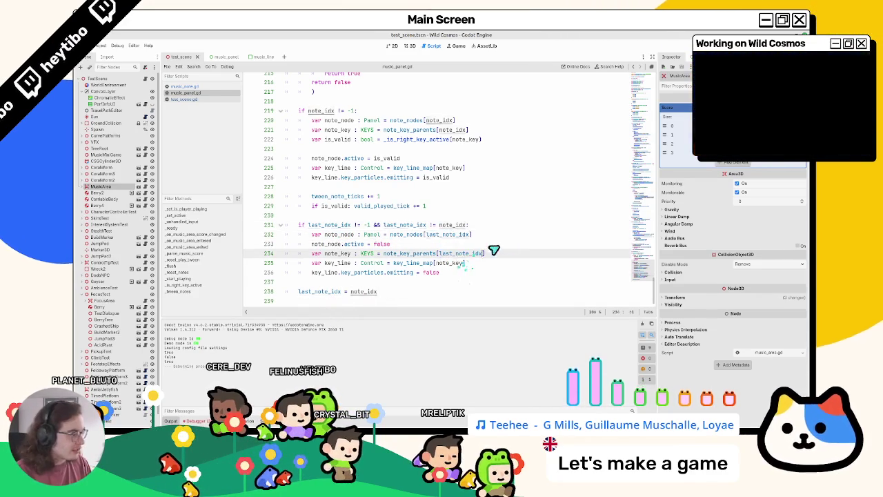
key(F5)
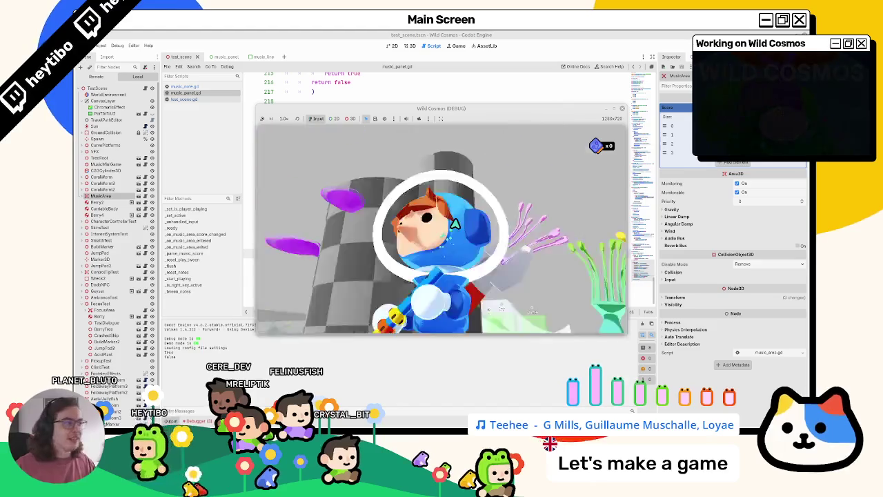
Step: Stop the test run and select tween_note_ticks on line 228 of music_panel.gd
key(F8)
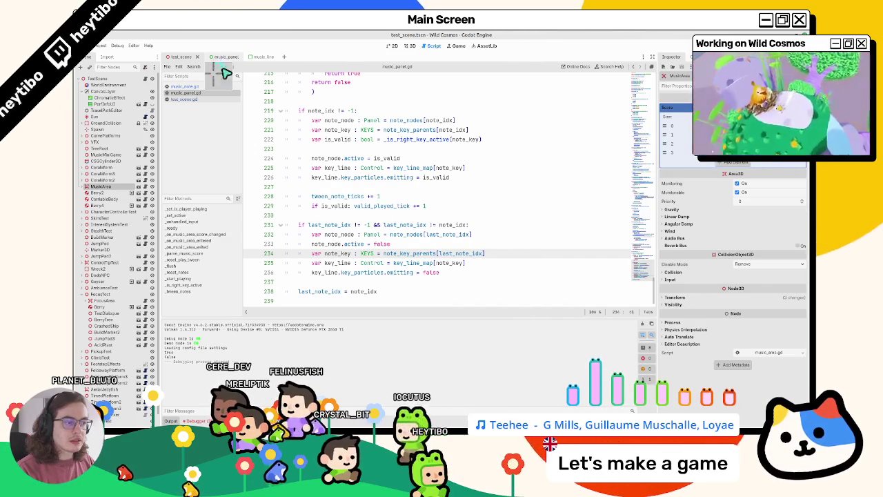
double_click(339, 197)
Step: Remove print(active) from music_note.gd, then give test_scene's MusicArea array a fifth element
click(219, 57)
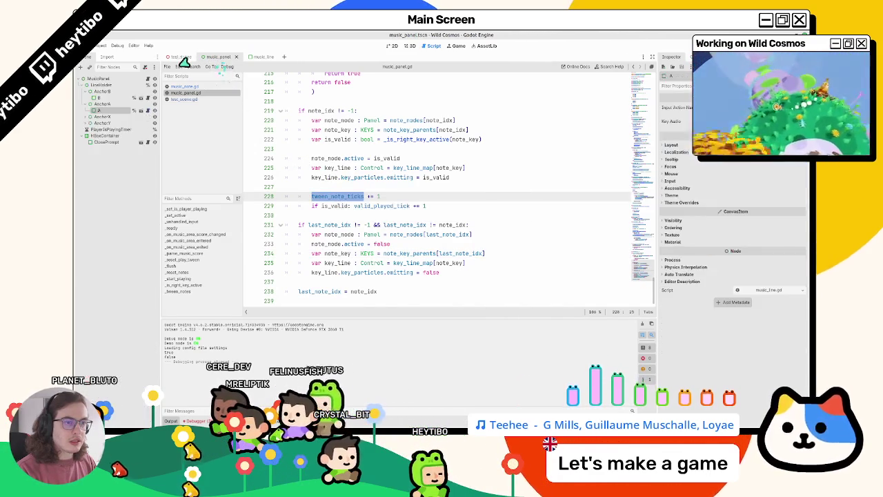
click(262, 56)
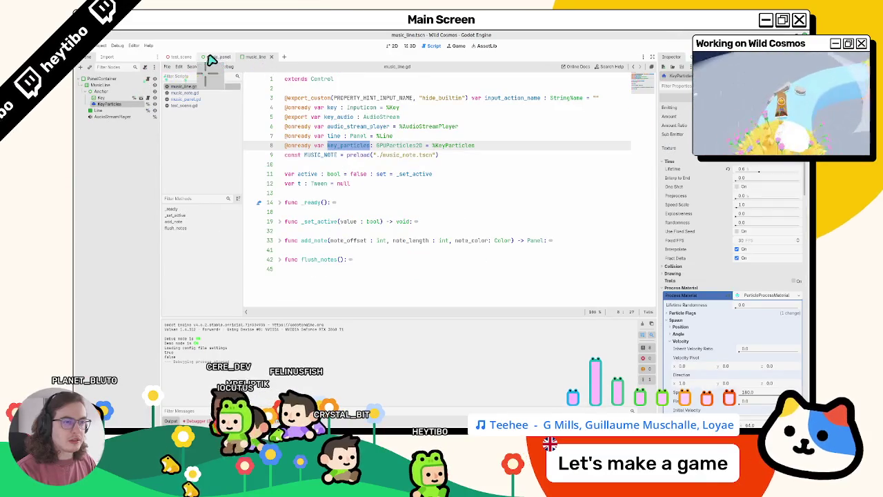
click(214, 57)
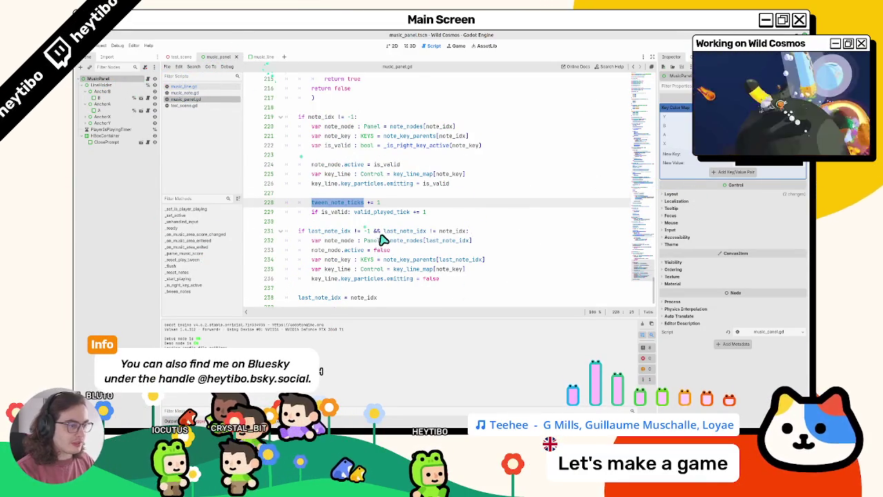
scroll(345, 238, down, 1)
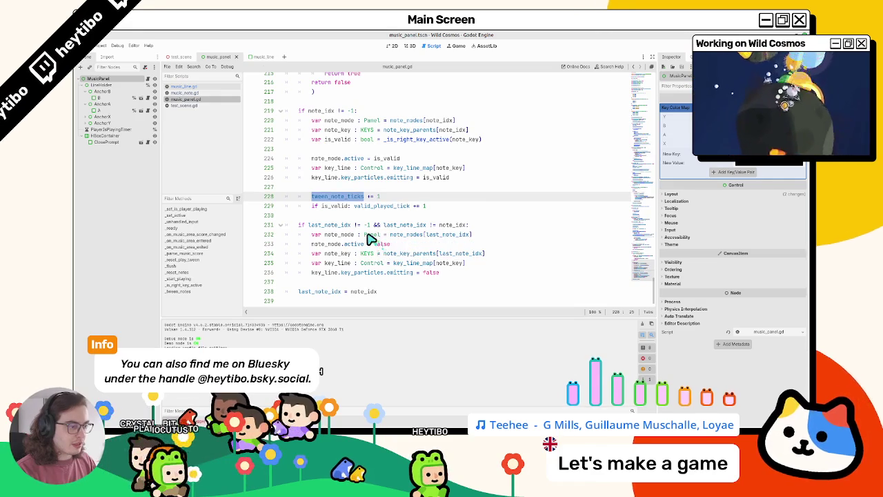
click(220, 92)
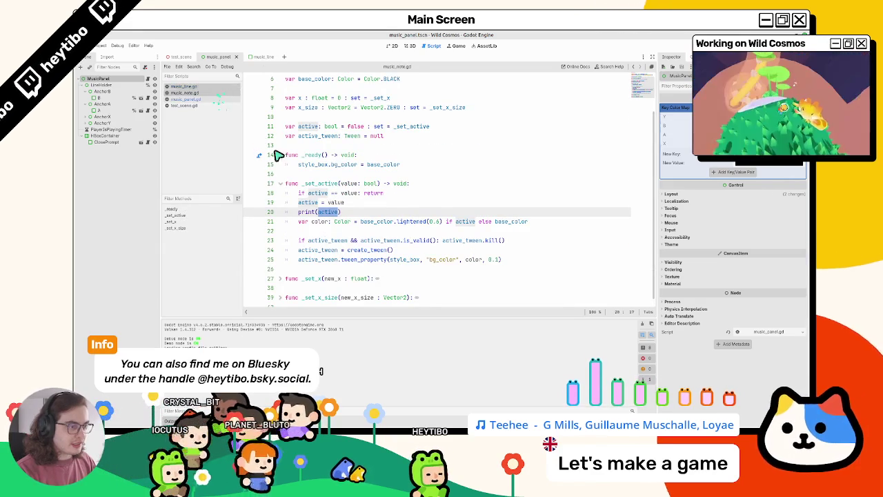
click(286, 221)
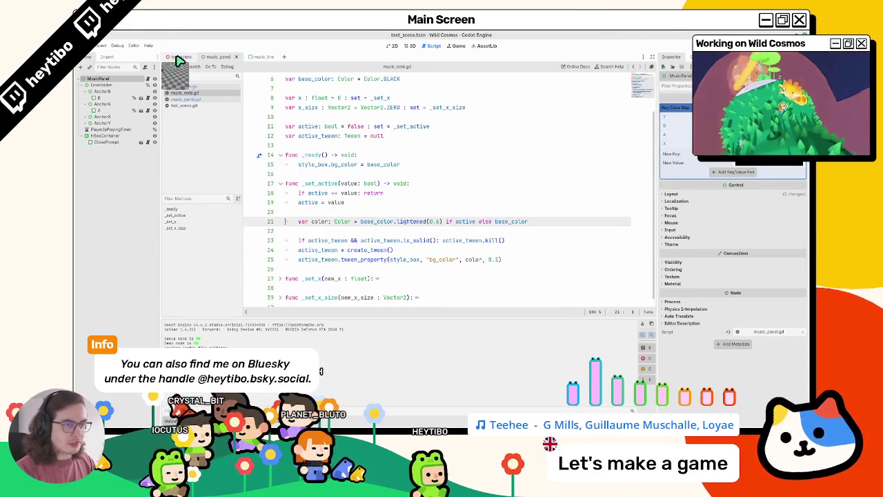
click(179, 56)
click(741, 166)
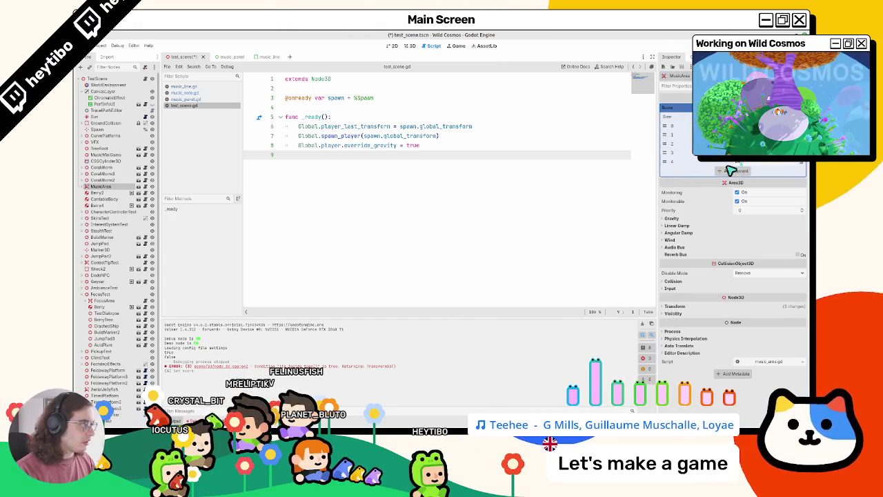
Step: Save and run test_scene, then add a sixth MusicArea element and relaunch the game
key(F6)
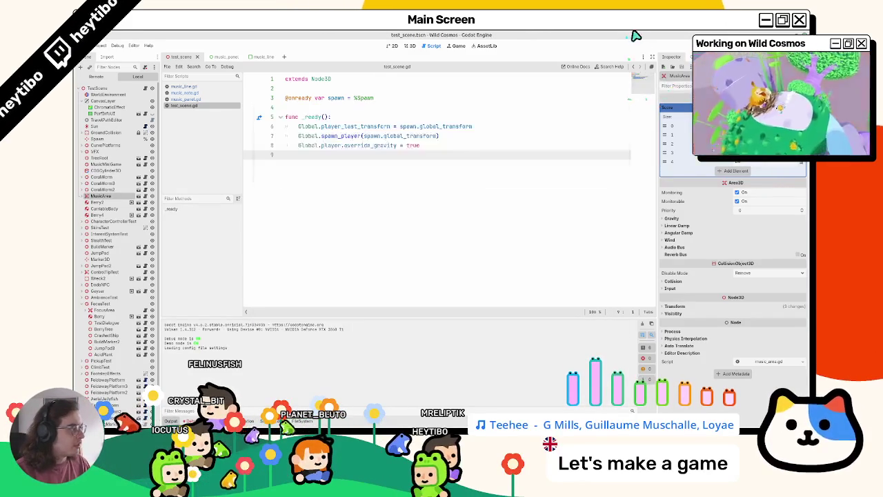
click(736, 171)
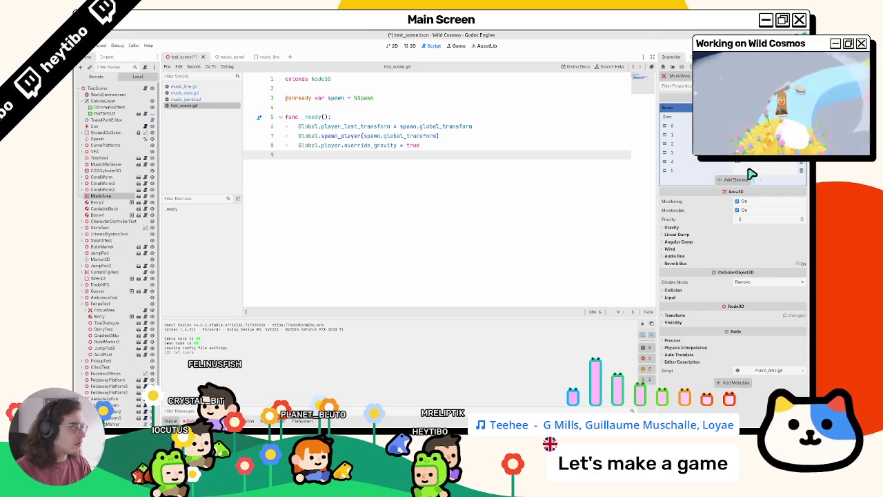
key(F6)
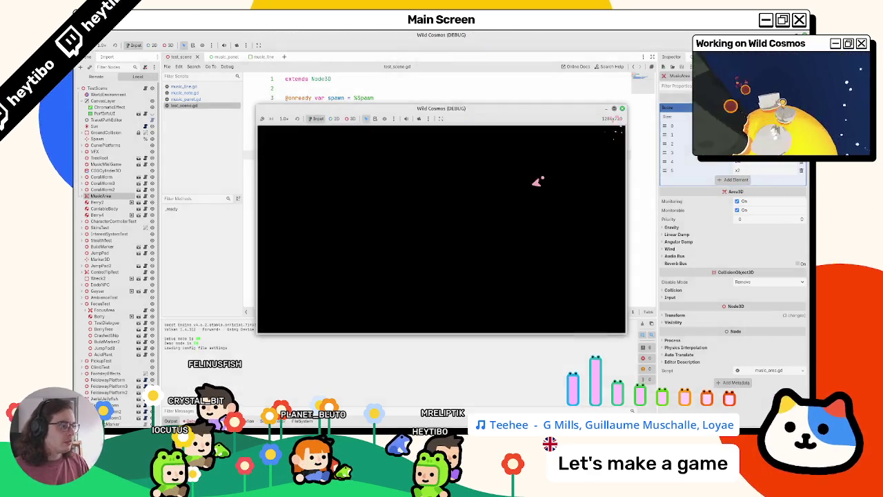
Step: Maximize the Wild Cosmos debug window and move the character around the test scene
click(613, 109)
click(442, 243)
click(443, 243)
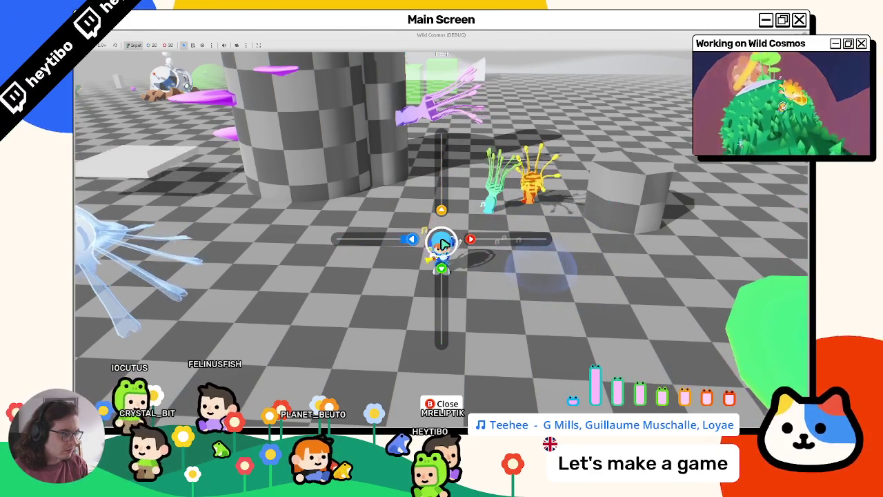
key(Escape)
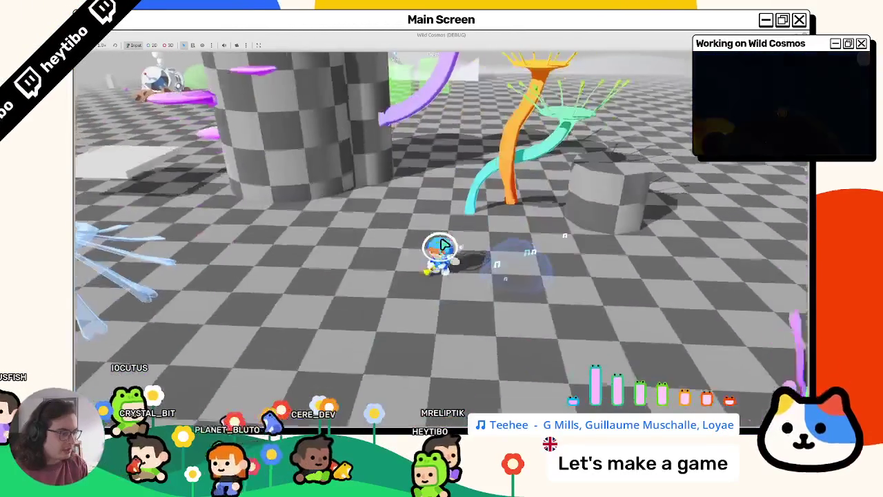
click(443, 243)
Step: Pause the game, browse the Paramètres Video and Audio tabs, then resume
key(Escape)
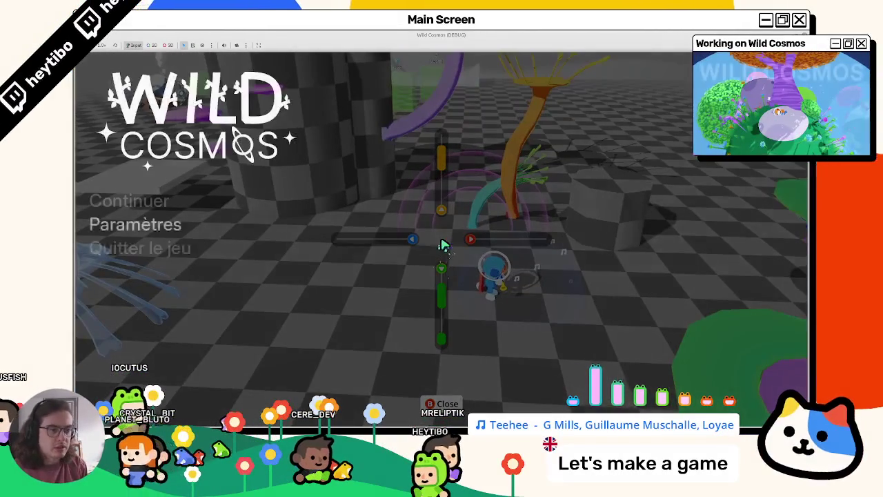
key(Return)
key(Right)
key(Left)
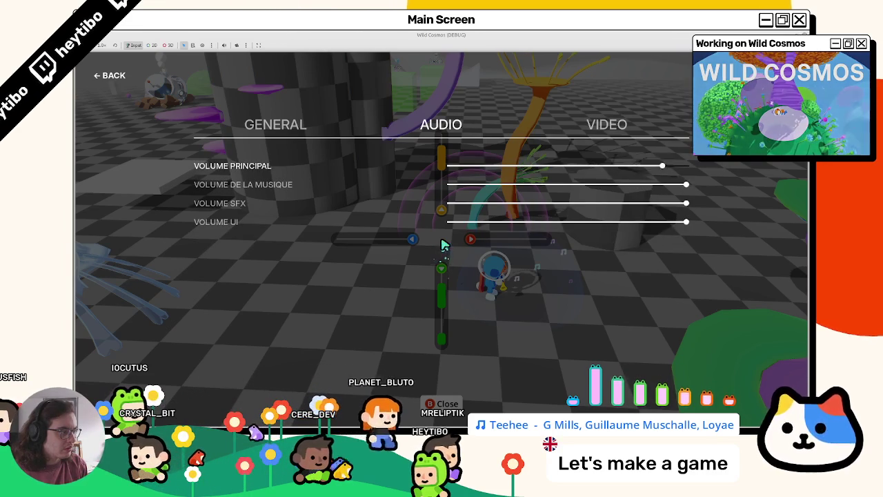
key(Escape)
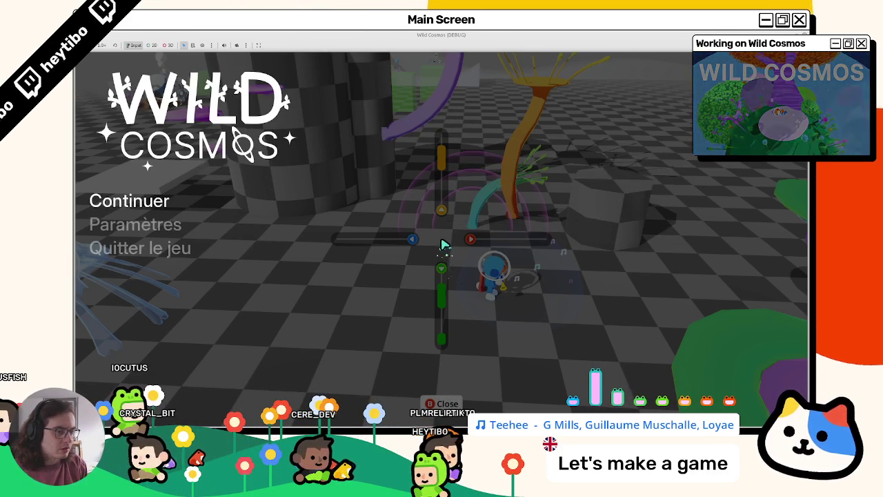
key(Escape)
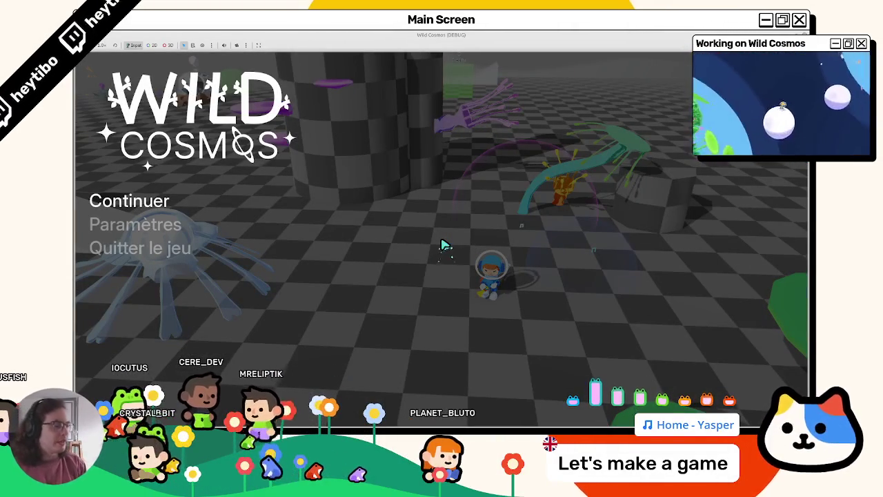
Step: Pause and resume play once more, then stop the test run
key(Escape)
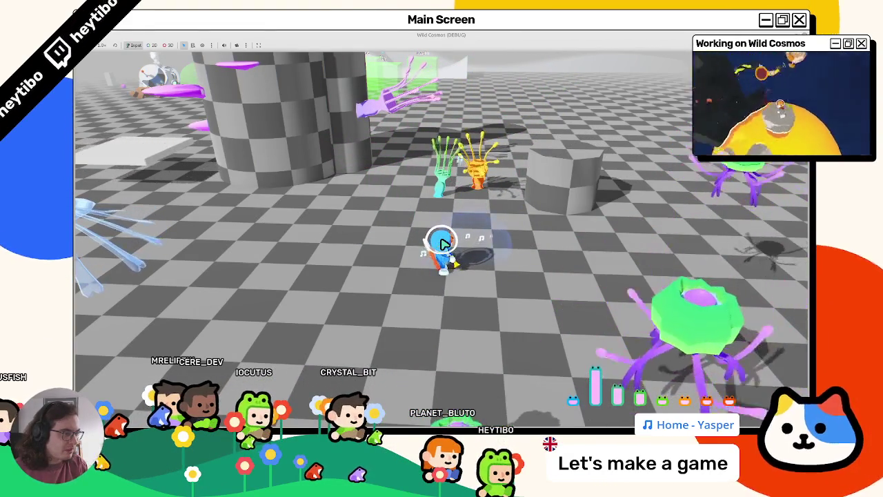
key(Escape)
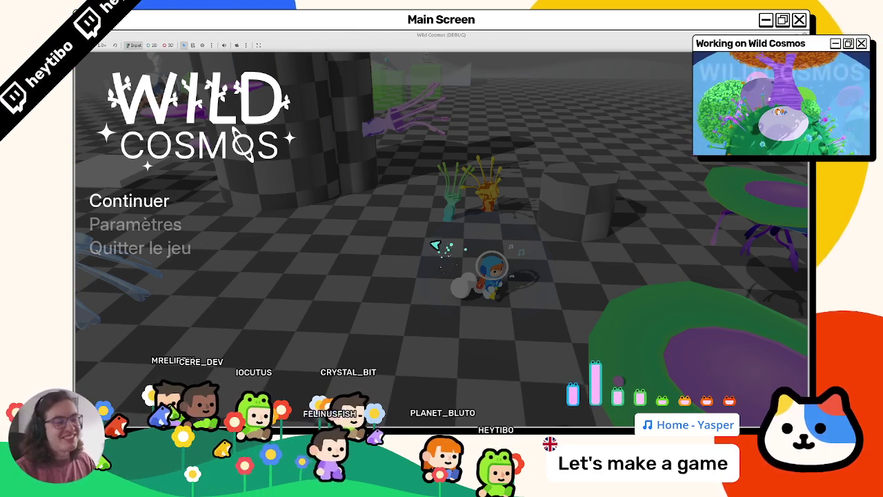
key(Escape)
key(F8)
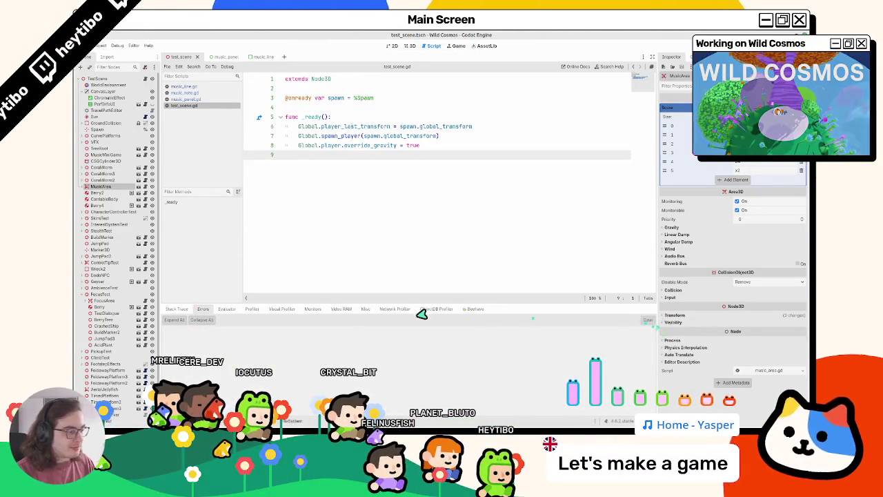
Step: Check the debugger's Stack Trace, cycle through the scripts to music_line.gd, and run the game
click(173, 310)
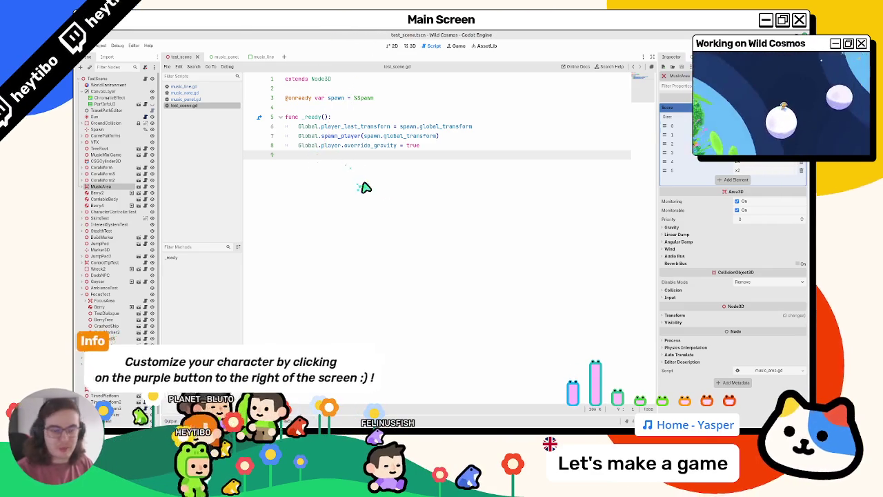
click(209, 99)
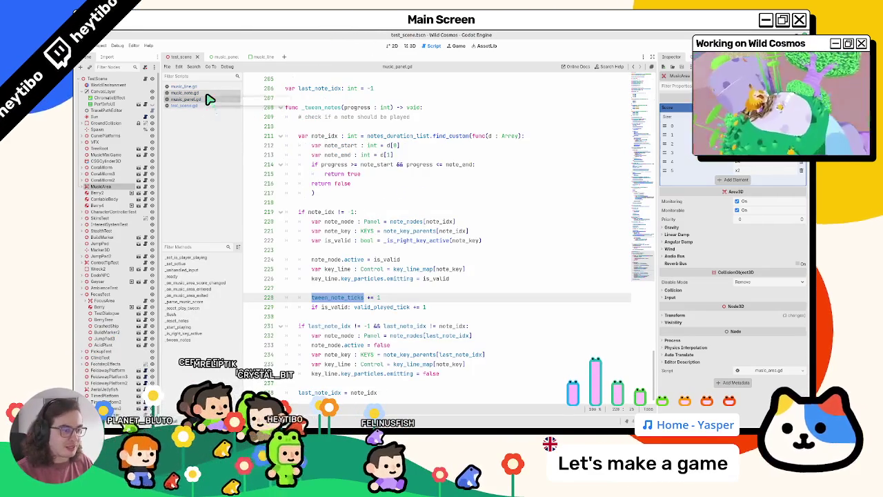
click(209, 93)
click(209, 99)
click(209, 106)
click(209, 99)
click(210, 92)
click(211, 86)
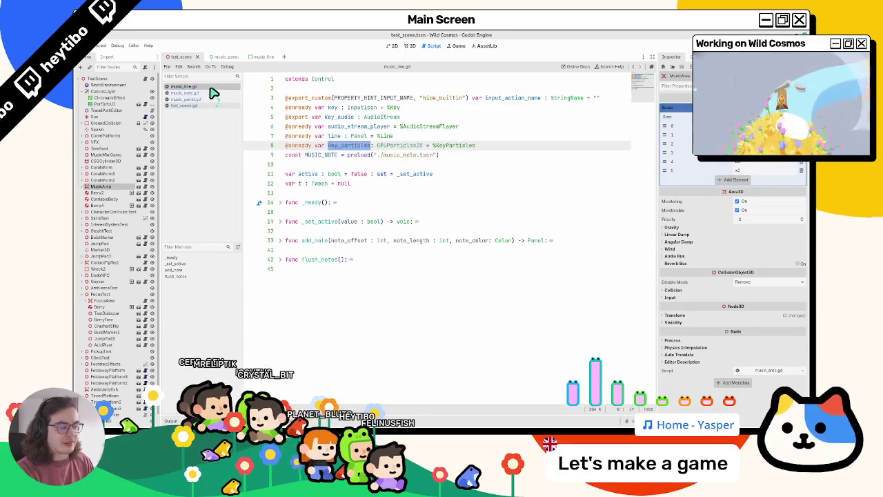
key(F5)
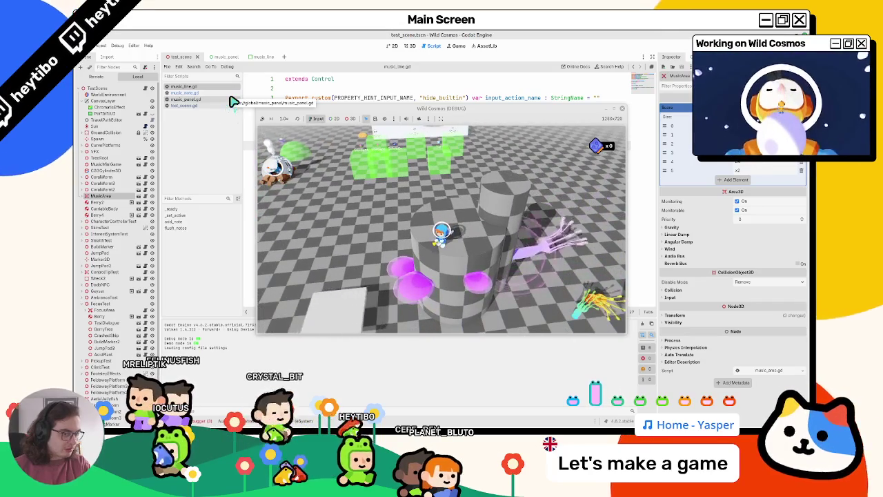
Step: Pause Wild Cosmos with Escape and quit it from the pause menu
key(Escape)
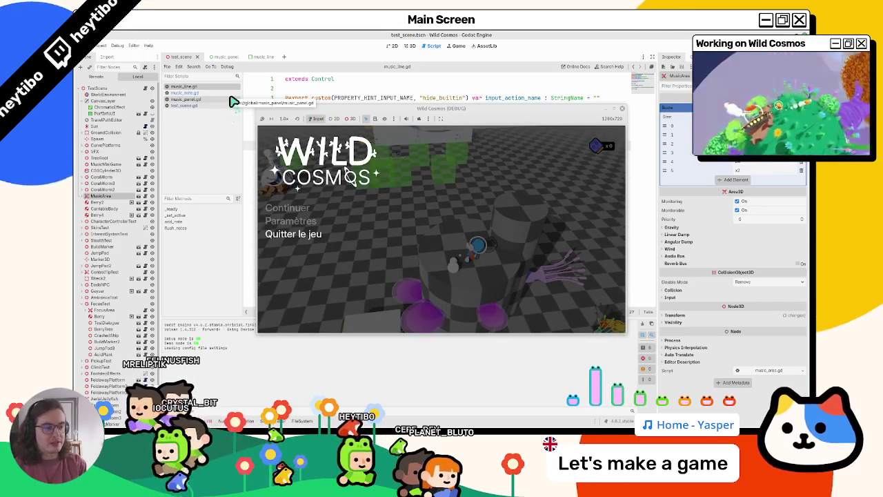
key(Return)
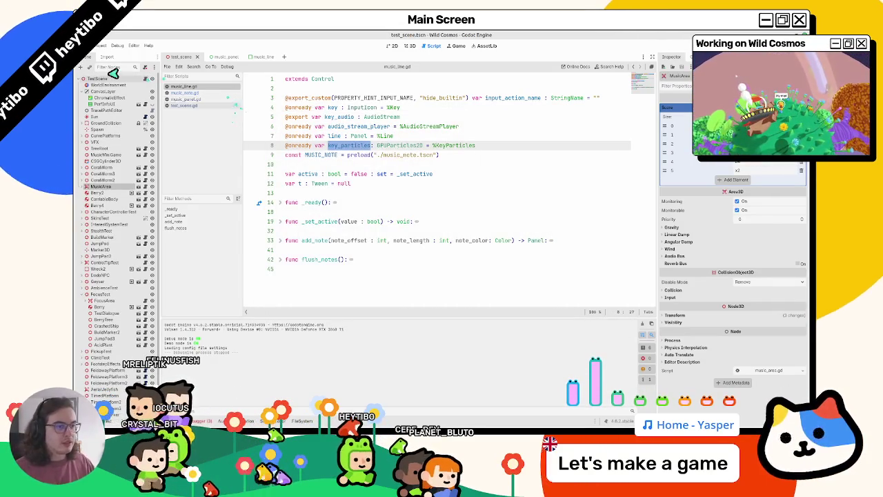
Step: Search for 'print' in music_line.gd, music_note.gd and music_panel.gd
click(276, 126)
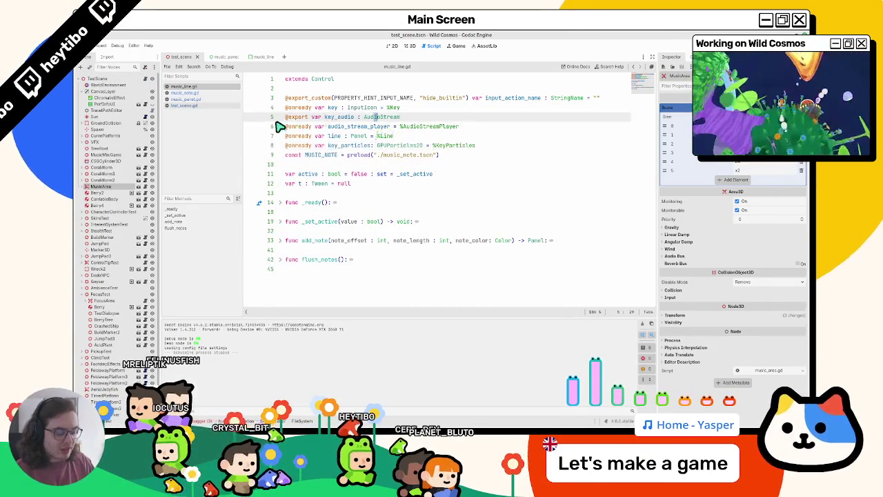
key(ctrl+f)
text(print)
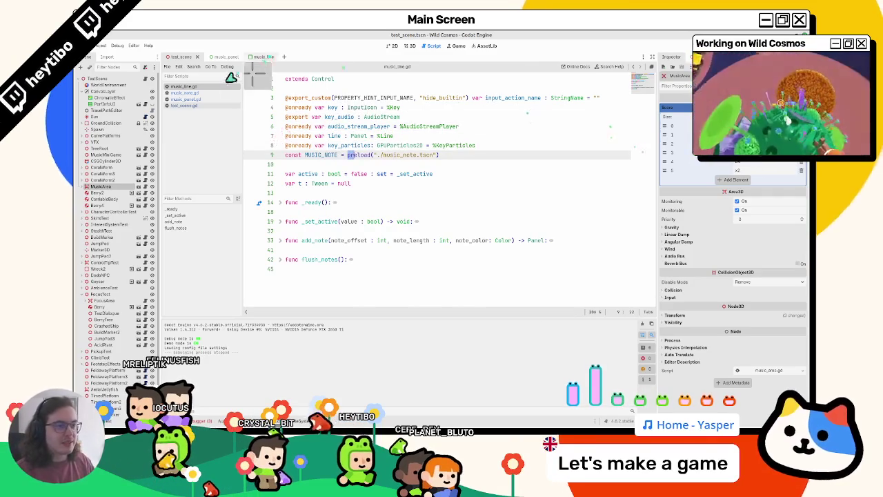
click(227, 93)
text(print)
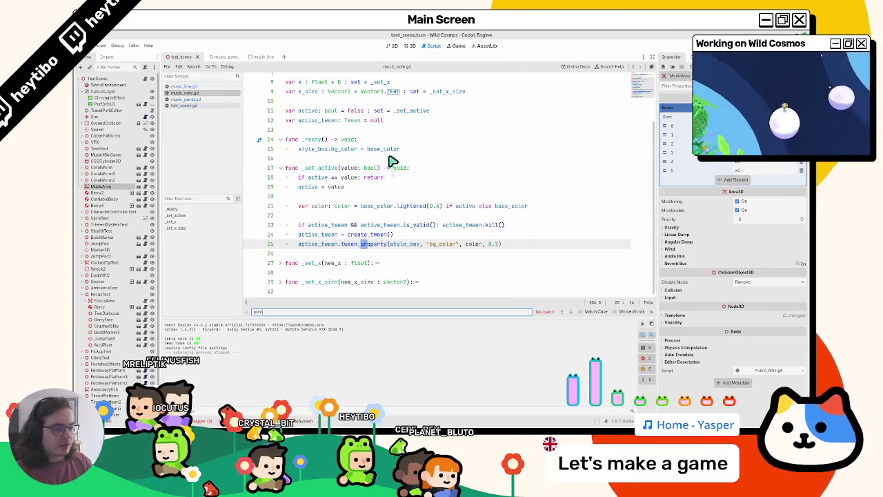
click(184, 99)
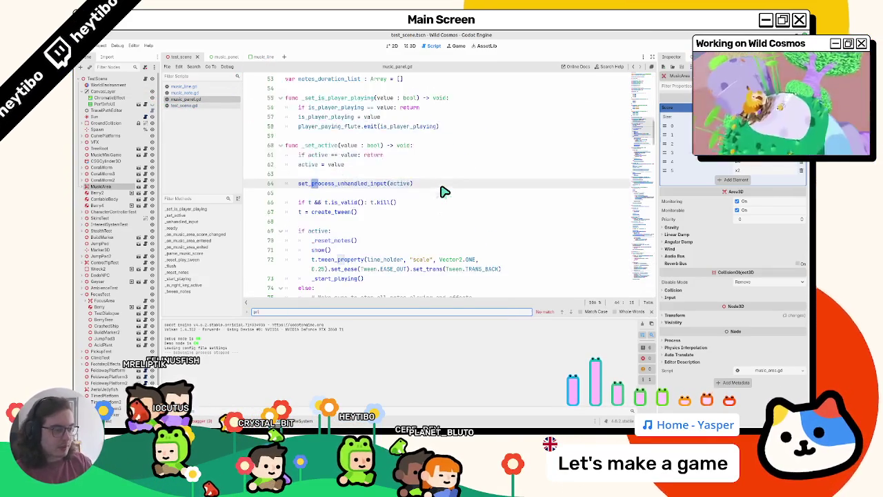
key(Escape)
Step: Open test_scene.gd, clear the Output log and show the FileSystem dock
click(183, 105)
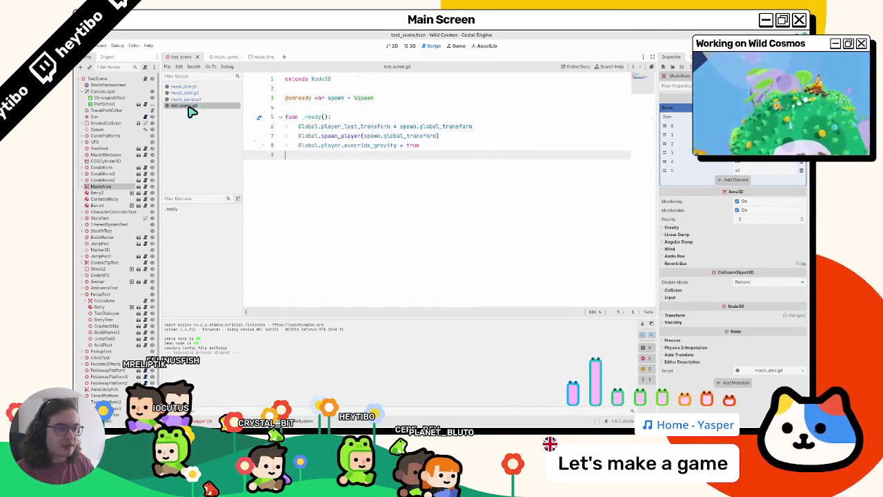
click(650, 322)
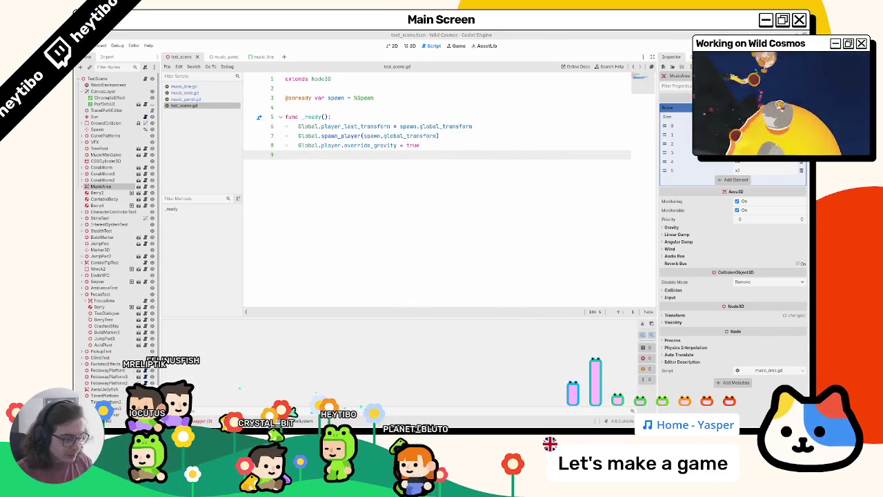
key(alt+f)
Step: Select the note_a, note_b, note_c and note_y .tres files and delete them
right_click(458, 323)
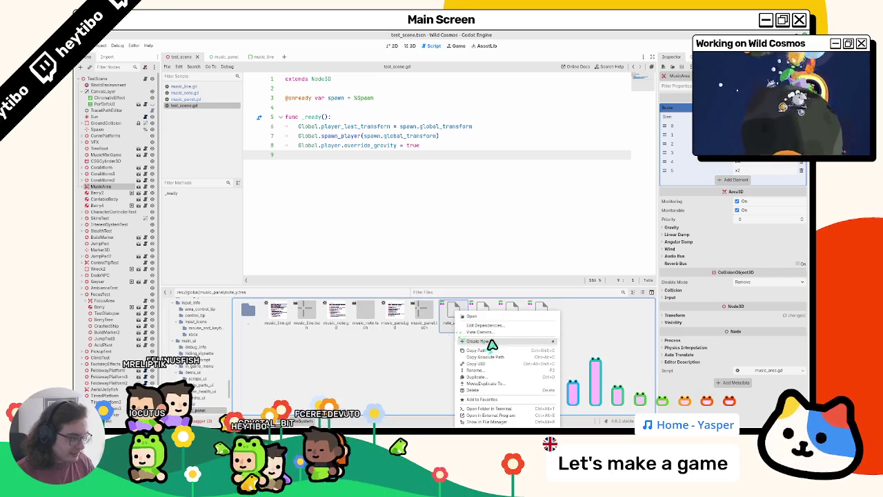
click(491, 336)
key(Return)
shift+click(542, 313)
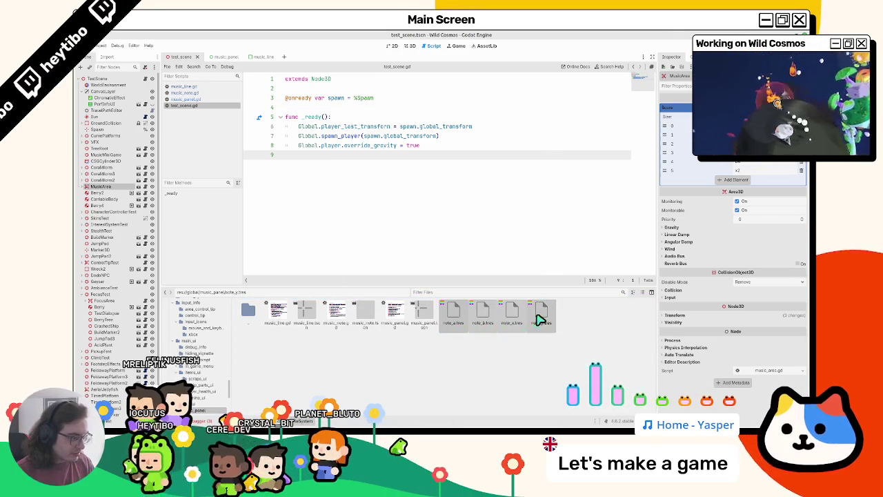
right_click(543, 318)
click(550, 327)
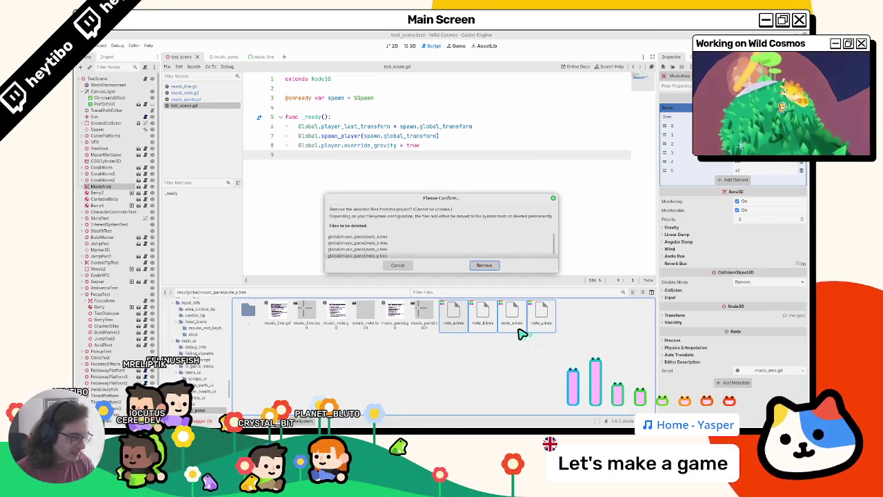
click(485, 266)
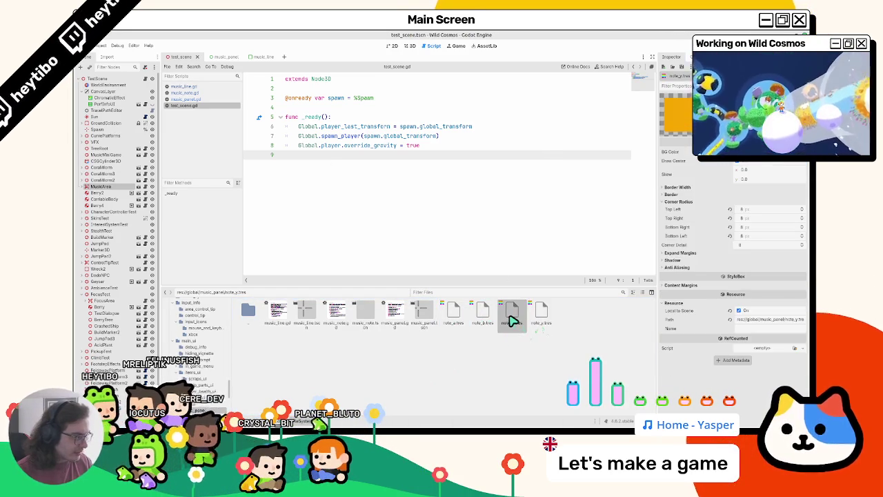
Step: Reselect the four note files, confirm their removal again, and launch the game
click(448, 323)
shift+click(541, 314)
right_click(543, 317)
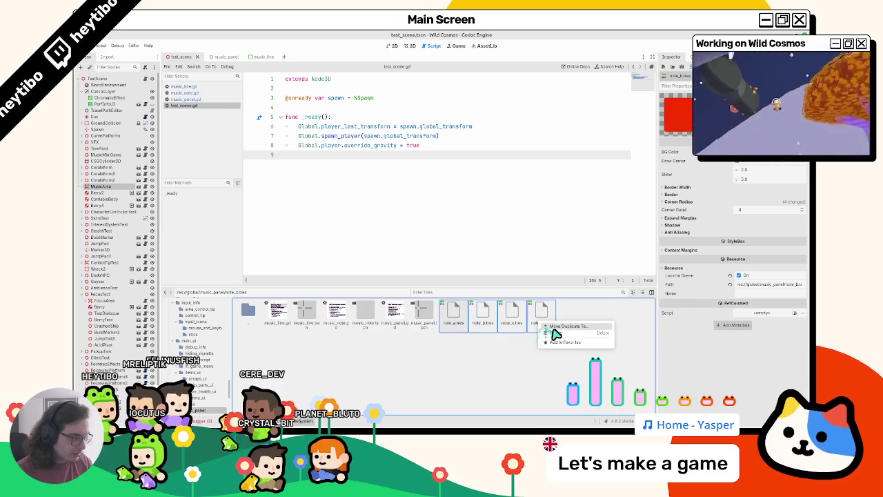
click(550, 327)
click(485, 267)
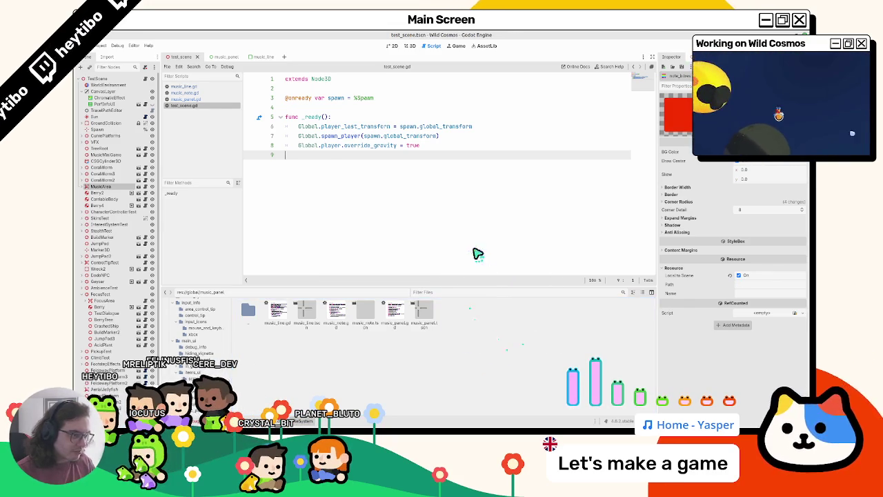
key(F6)
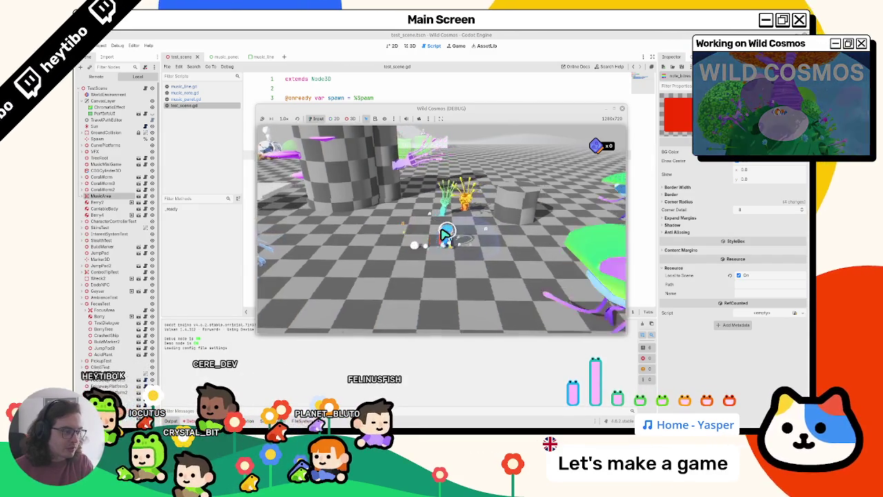
Step: Choose Quitter le jeu from the pause menu to end the playtest
key(Down)
key(Down)
key(Return)
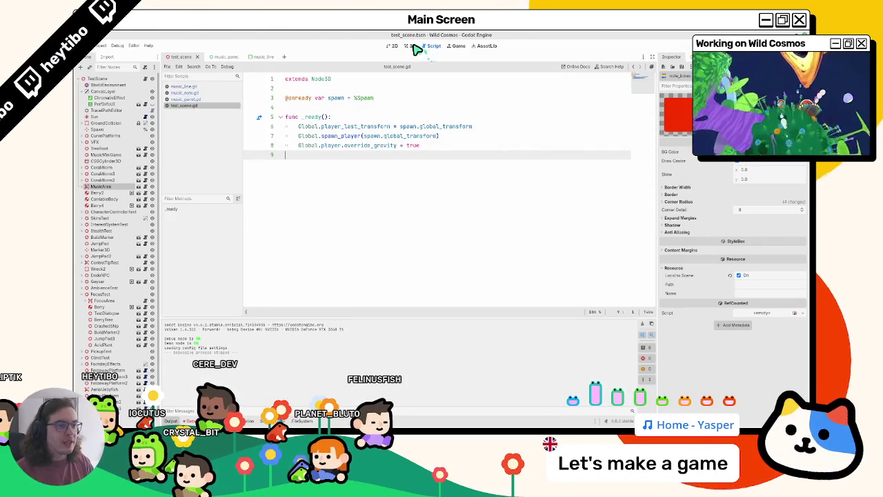
Step: Open the music_line scene and select the key_particles variable in music_line.gd
click(412, 47)
click(433, 45)
click(220, 57)
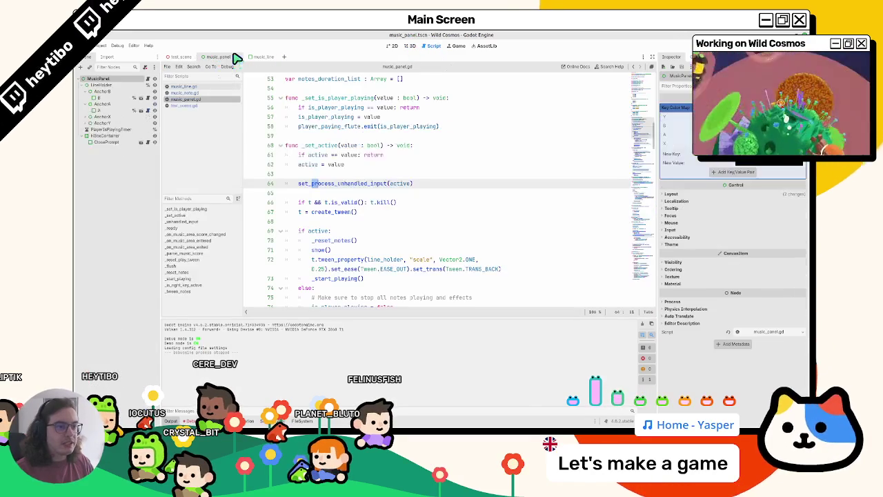
click(259, 56)
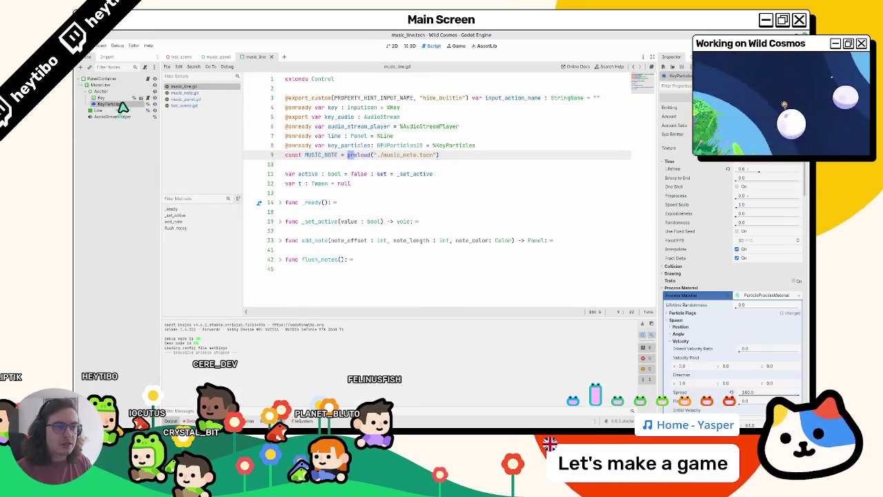
double_click(352, 145)
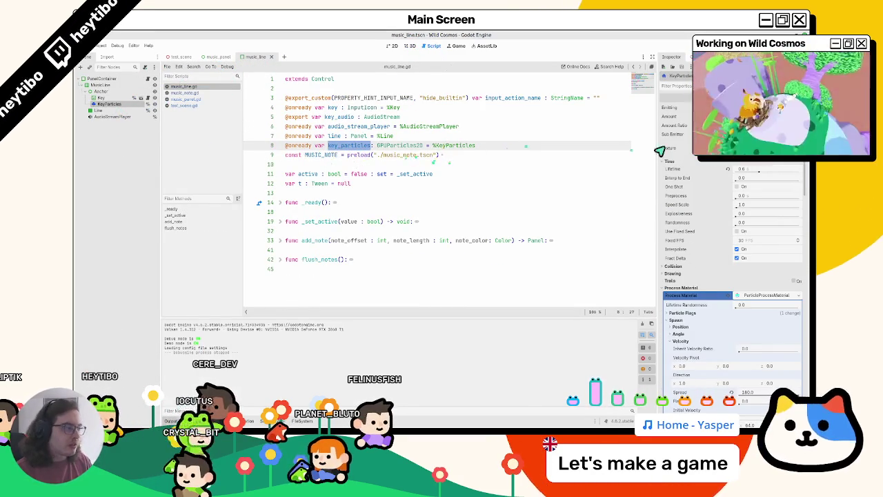
scroll(738, 276, down, 10)
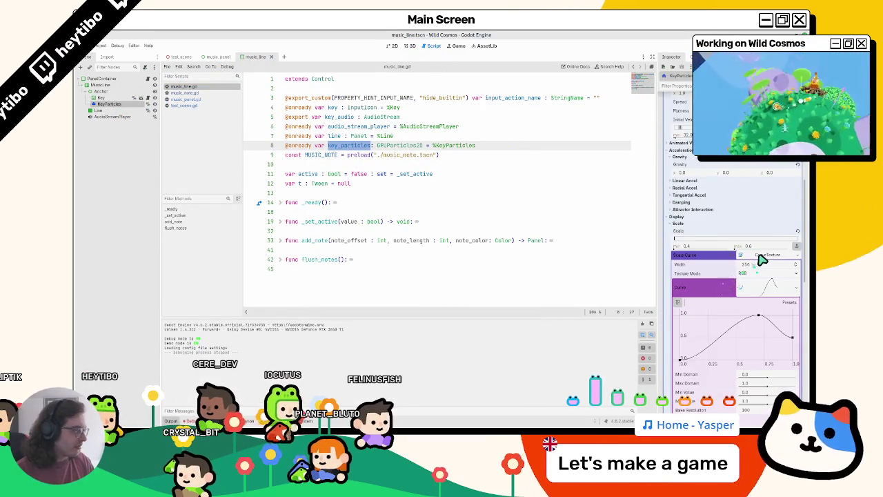
scroll(760, 258, up, 10)
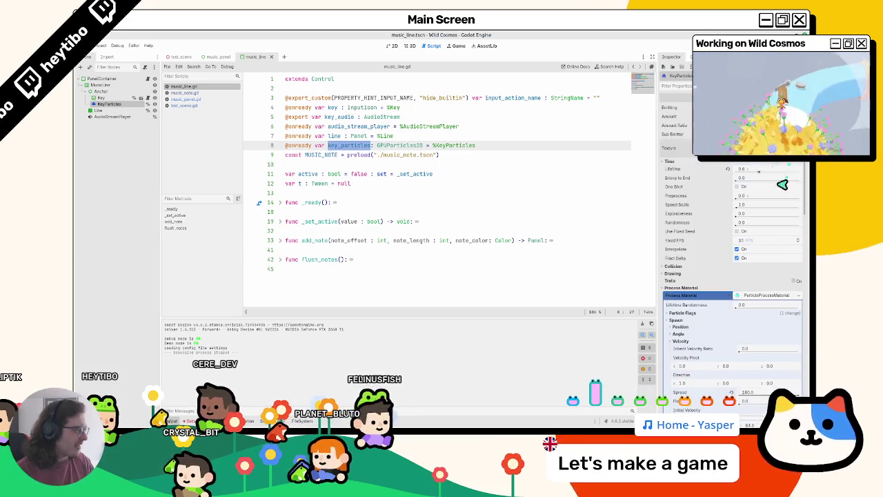
Step: Expand KeyParticles' ParticleProcessMaterial to Color Curves, undoing a stray 'color' drop into the script
click(755, 297)
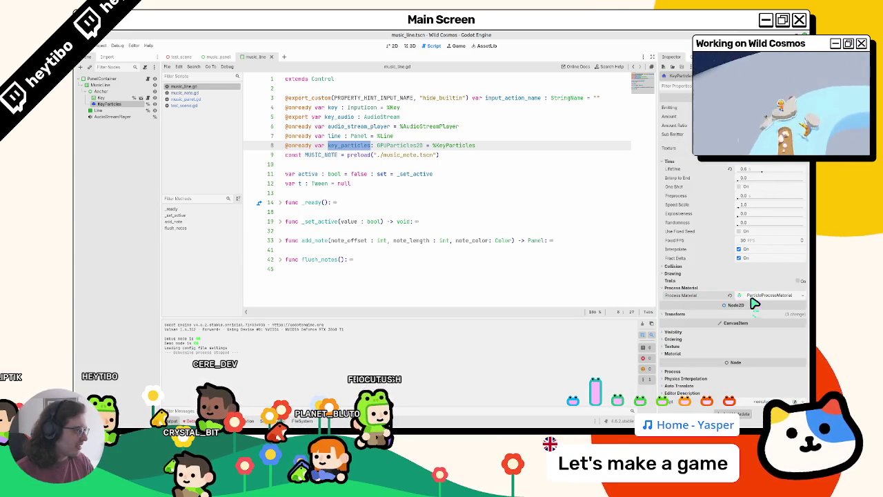
click(754, 298)
scroll(735, 297, down, 8)
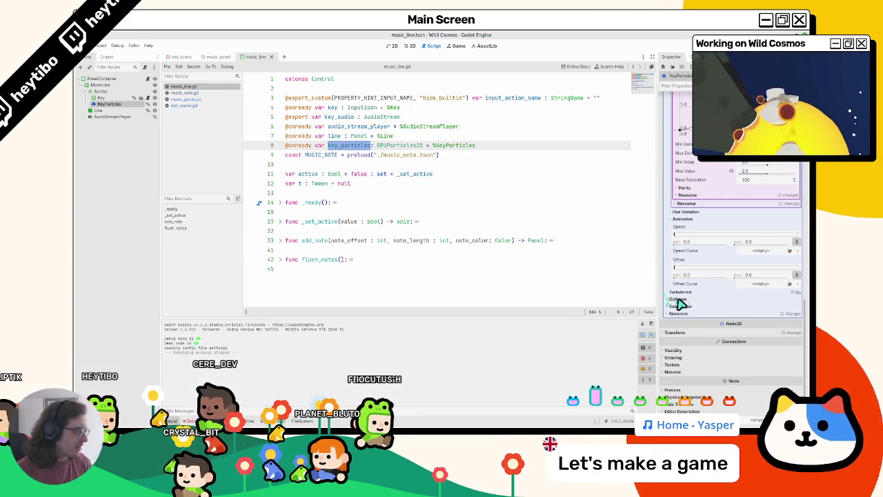
scroll(718, 290, up, 6)
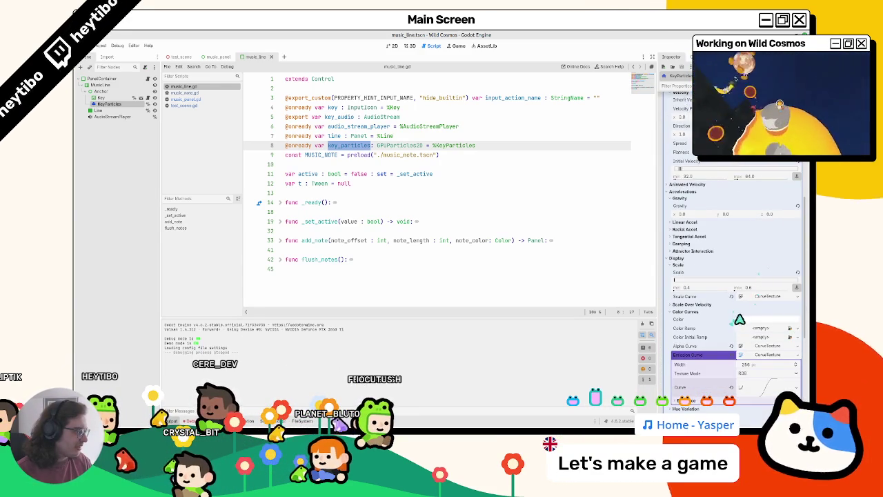
drag(705, 322, 440, 285)
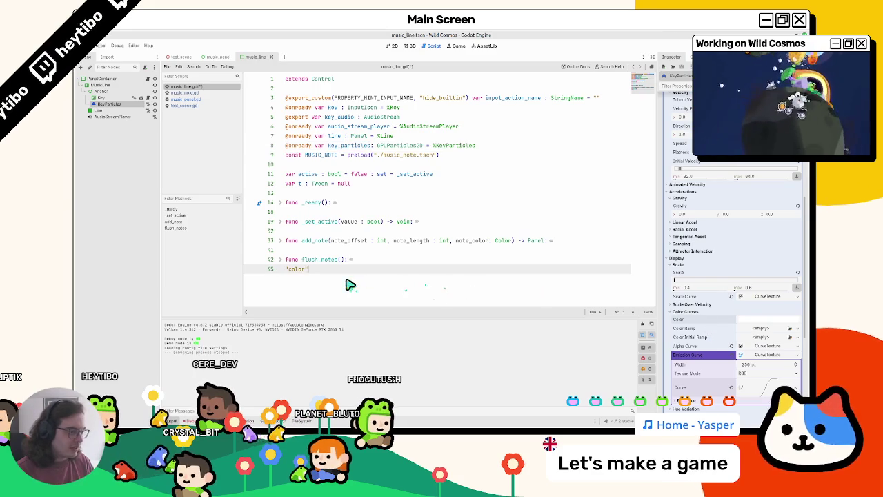
key(ctrl+z)
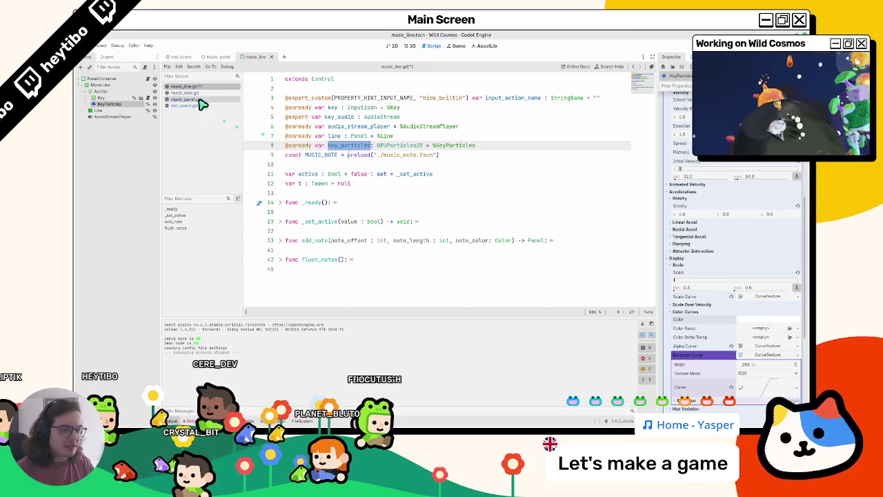
click(214, 94)
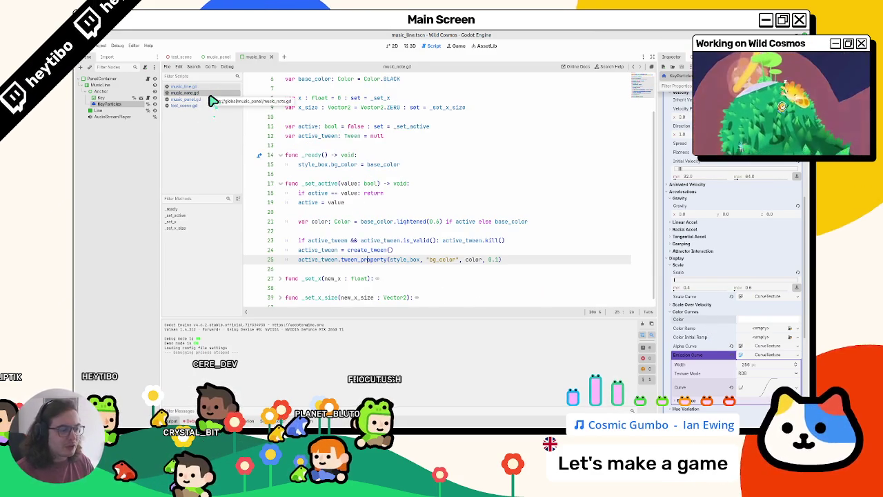
scroll(414, 221, up, 2)
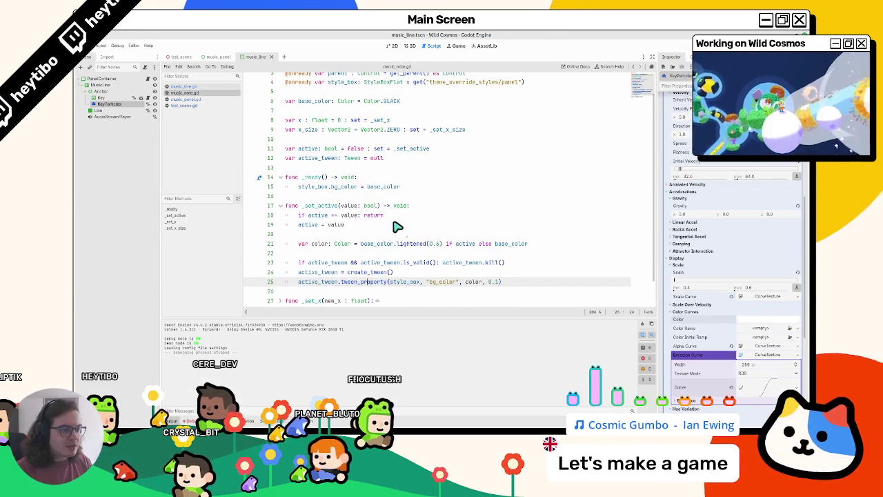
click(197, 105)
click(197, 99)
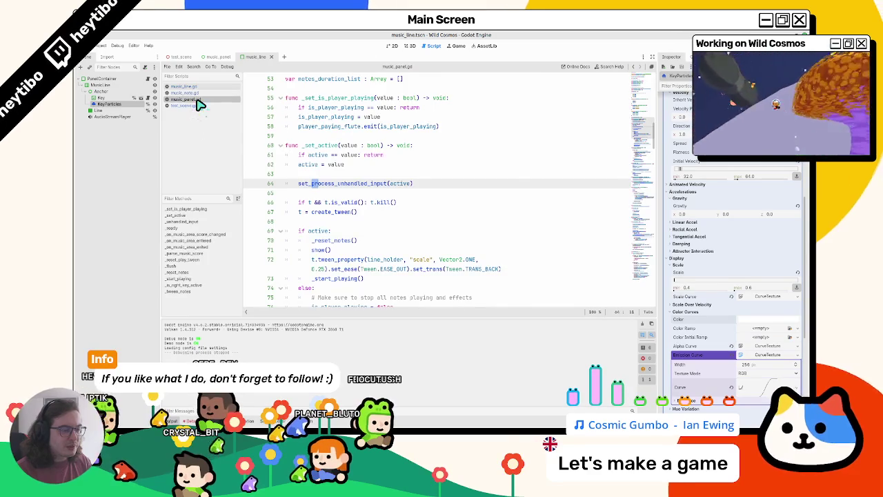
click(124, 80)
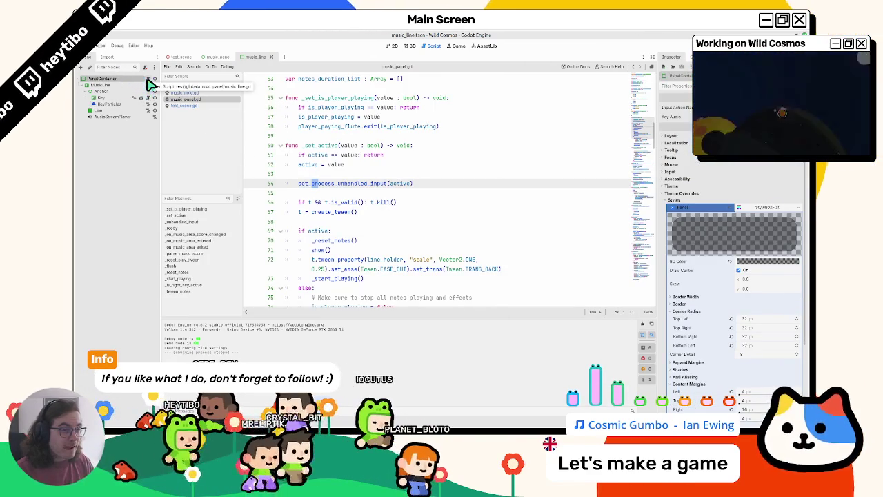
click(218, 57)
scroll(394, 170, up, 10)
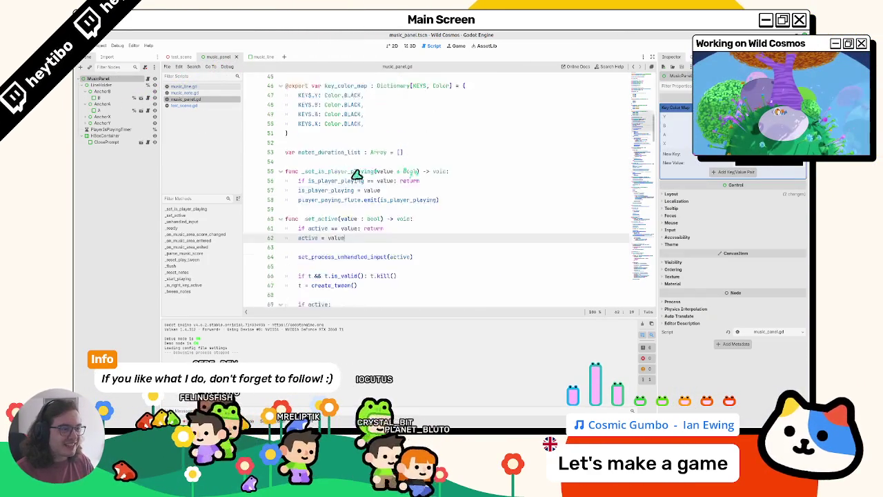
scroll(329, 225, up, 4)
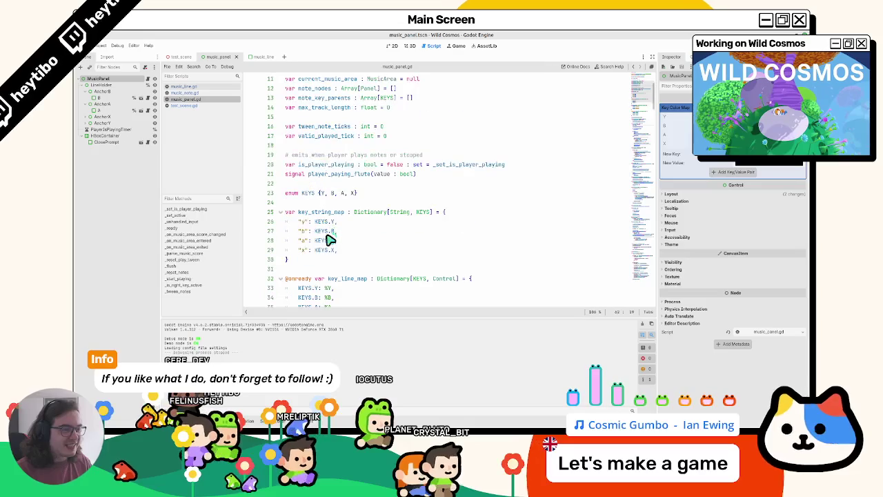
scroll(329, 245, up, 3)
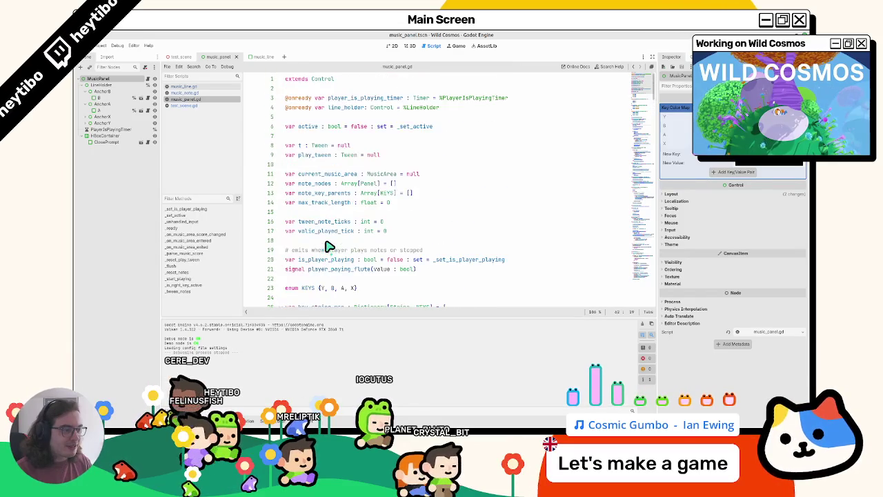
scroll(329, 247, down, 8)
scroll(332, 154, down, 3)
drag(369, 232, 336, 182)
double_click(349, 195)
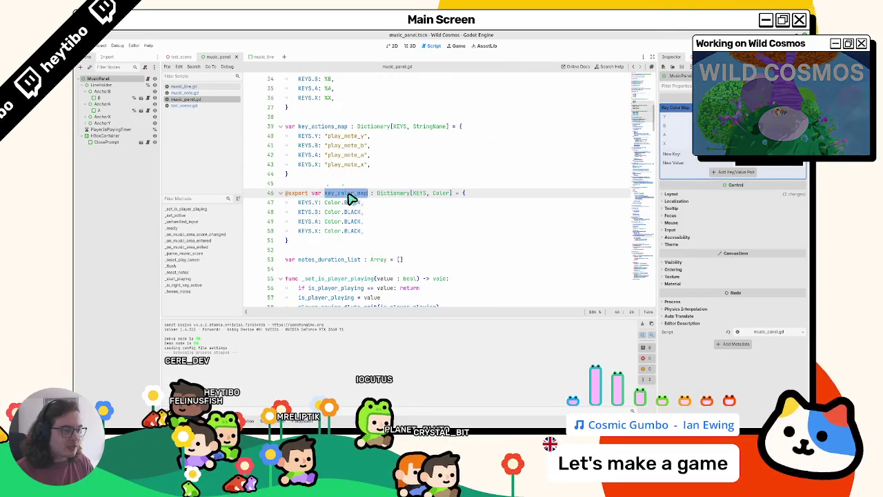
scroll(352, 200, down, 4)
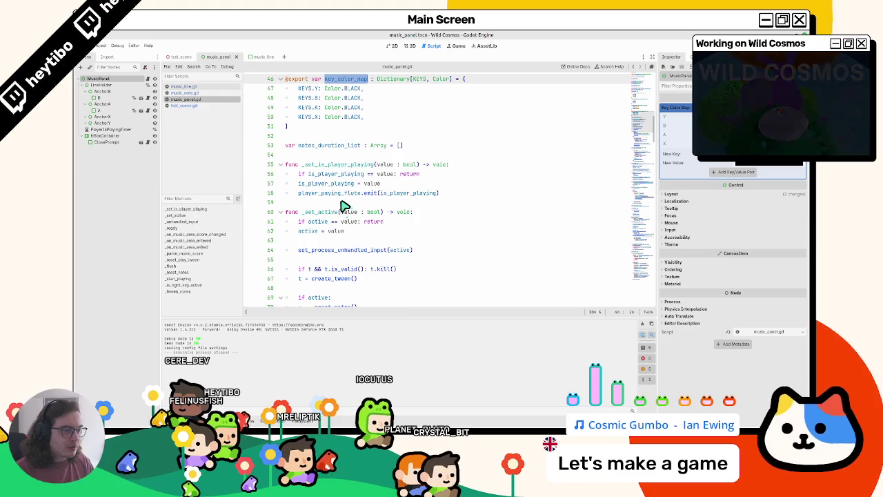
click(280, 164)
Step: Fold the script's functions and start a new empty line at the end of _ready
click(280, 183)
click(280, 202)
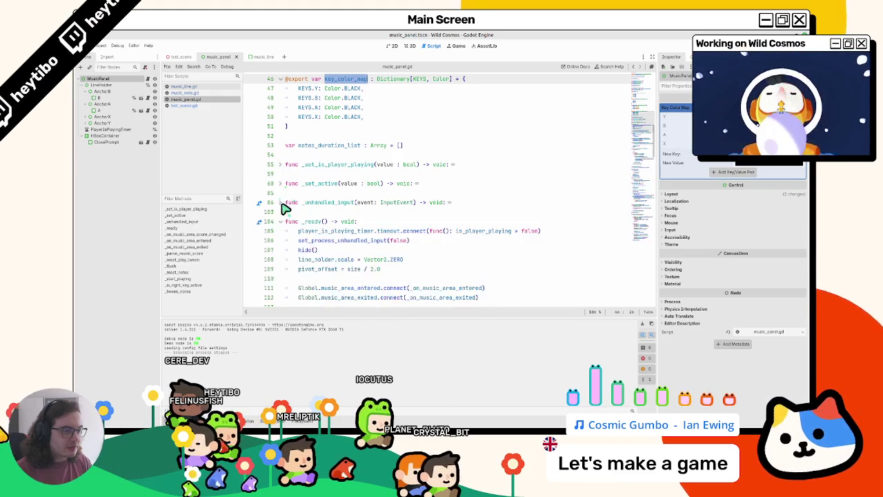
click(281, 221)
click(281, 220)
scroll(289, 223, down, 2)
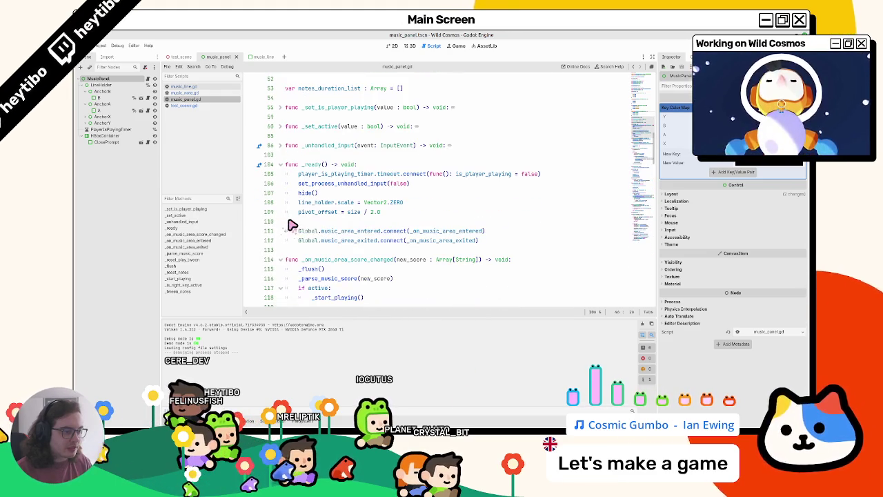
click(521, 240)
key(Return)
key(Return)
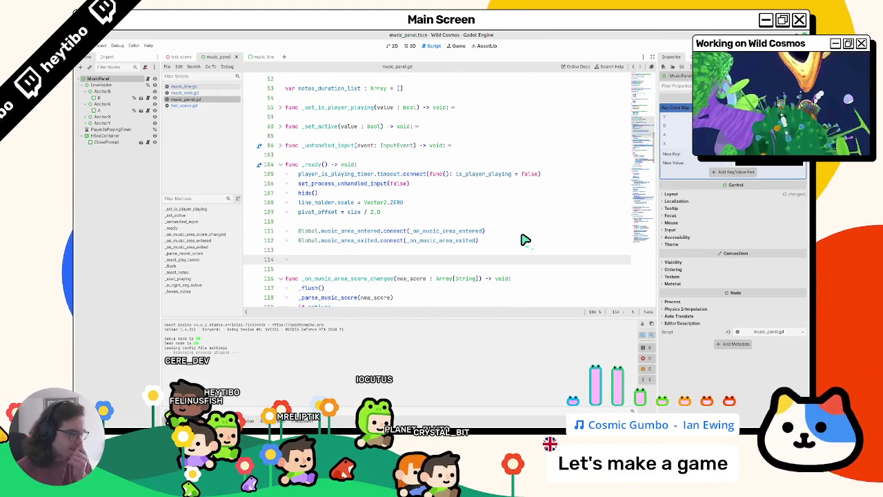
Step: Unfold _set_active and select its key-line loop code to reuse in _ready
scroll(513, 240, up, 8)
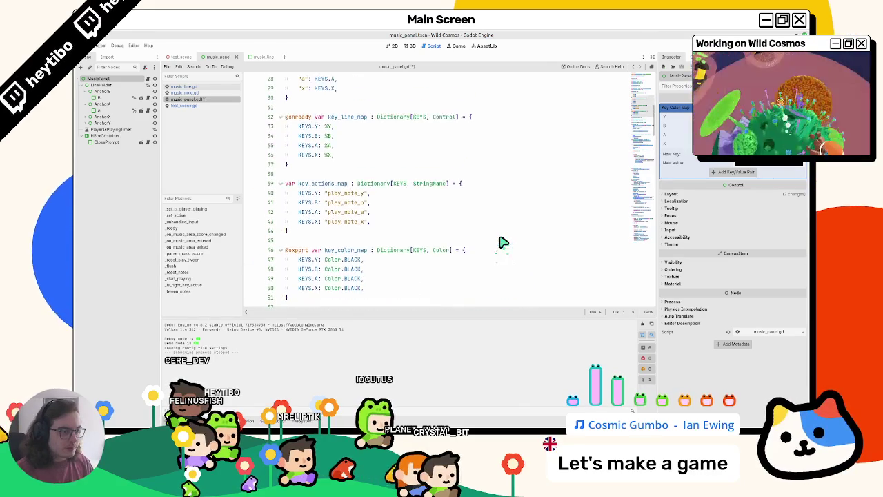
scroll(503, 242, down, 5)
scroll(475, 241, down, 5)
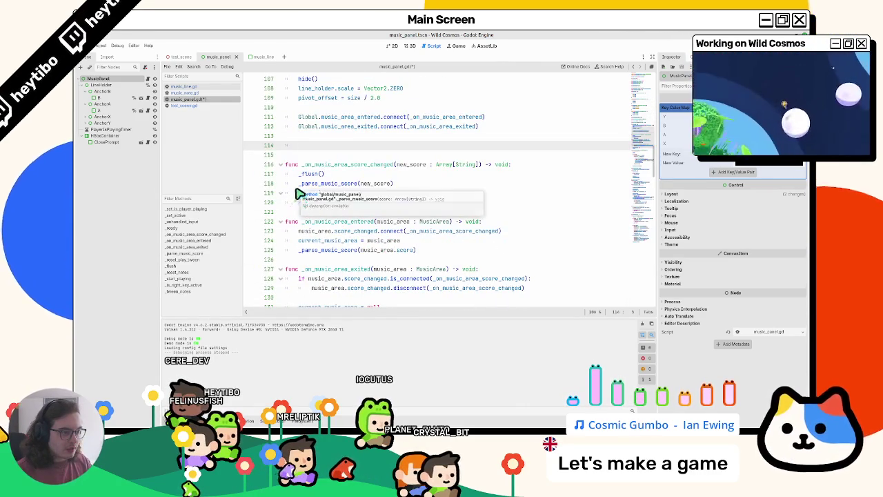
scroll(300, 195, up, 5)
scroll(290, 207, down, 4)
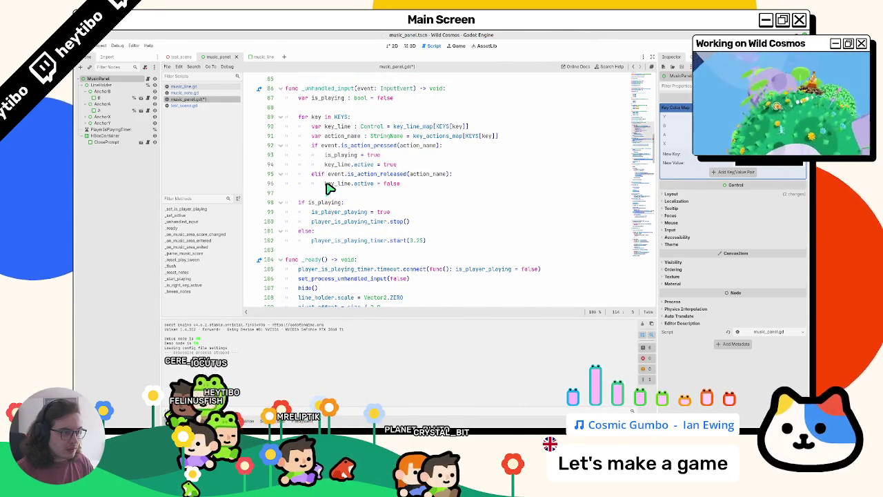
scroll(290, 179, up, 3)
click(281, 175)
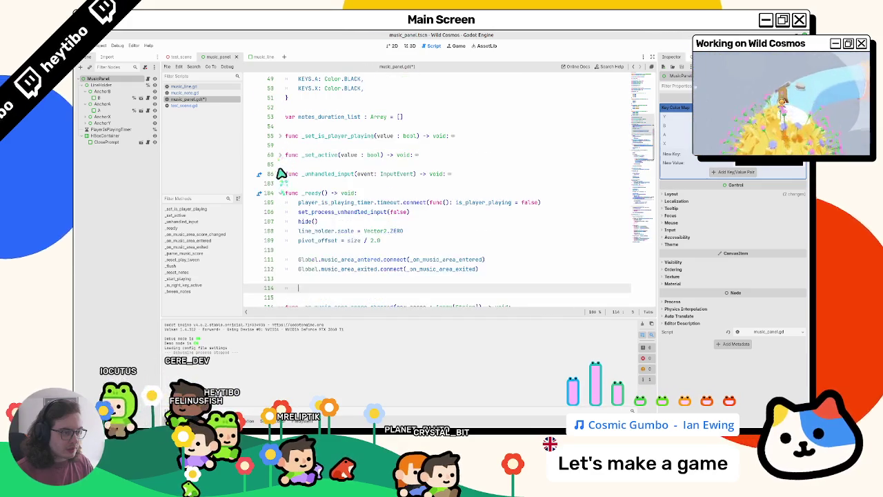
click(280, 155)
scroll(341, 200, down, 5)
mouse_move(308, 154)
mouse_down()
mouse_move(348, 159)
mouse_move(351, 187)
mouse_up()
key(ctrl+c)
scroll(337, 214, down, 4)
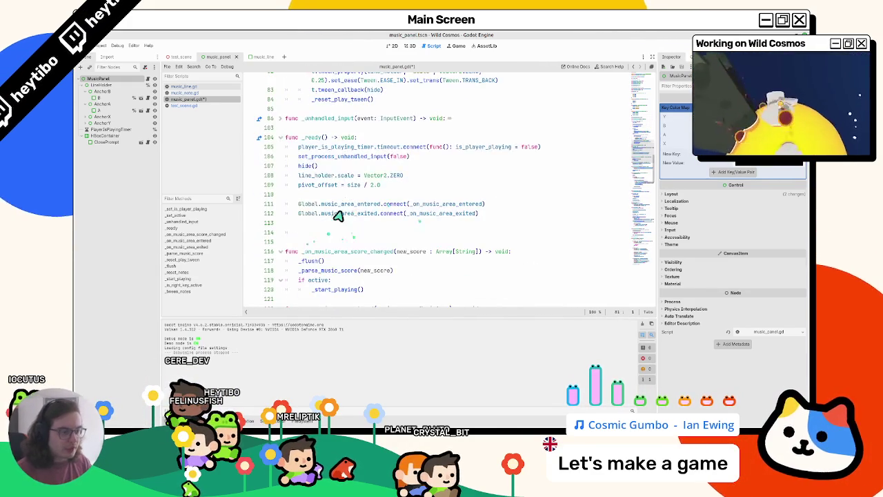
Step: Paste the key-line loop into _ready and delete its particles emitting line
click(321, 233)
key(ctrl+v)
drag(315, 232, 315, 265)
triple_click(345, 260)
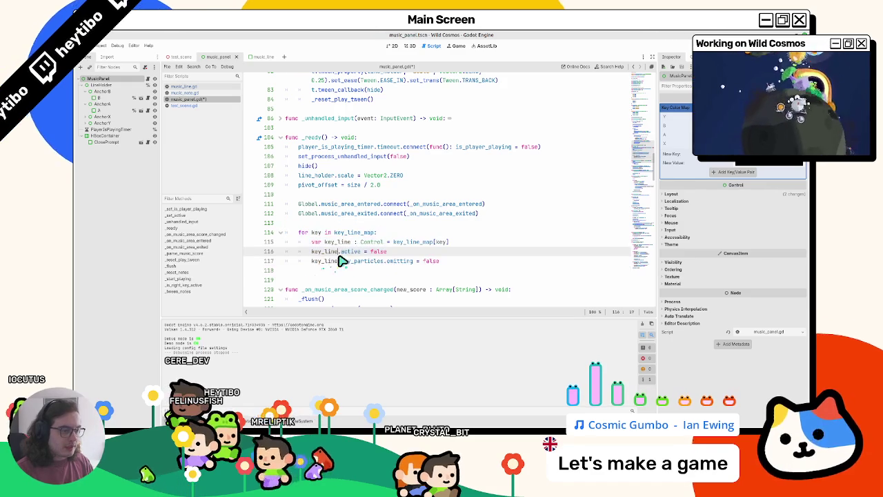
key(BackSpace)
double_click(350, 252)
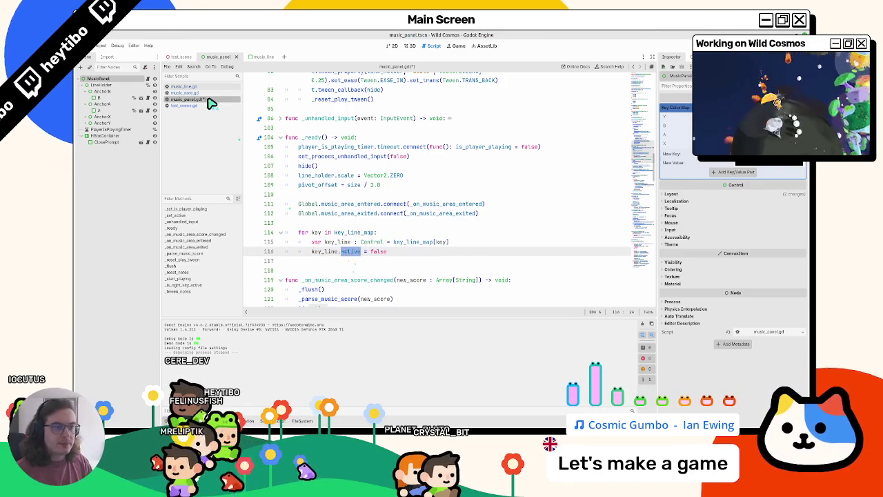
Step: Check KeyParticles' process_material property in the music_line scene for use in the loop
click(261, 58)
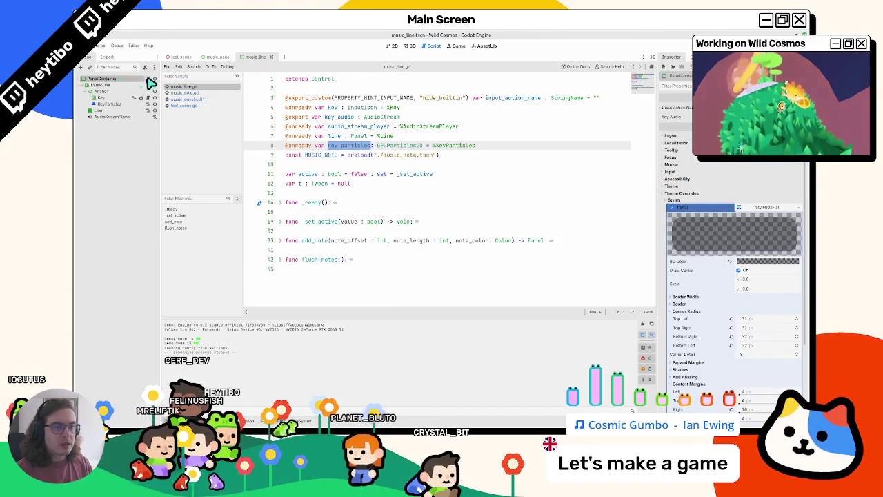
click(205, 100)
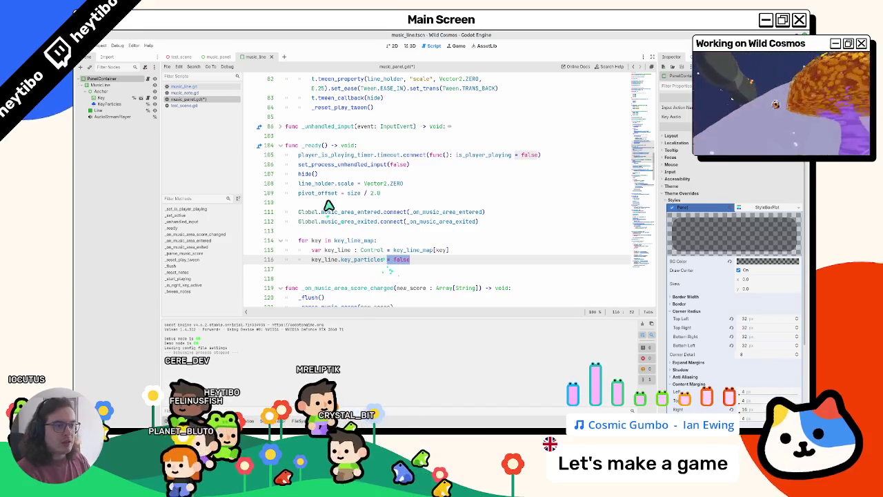
click(136, 107)
scroll(679, 276, down, 5)
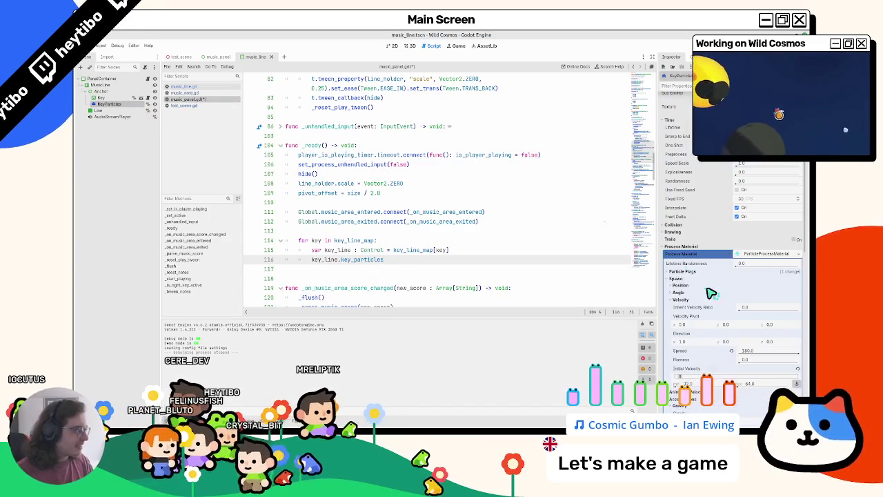
drag(656, 263, 370, 279)
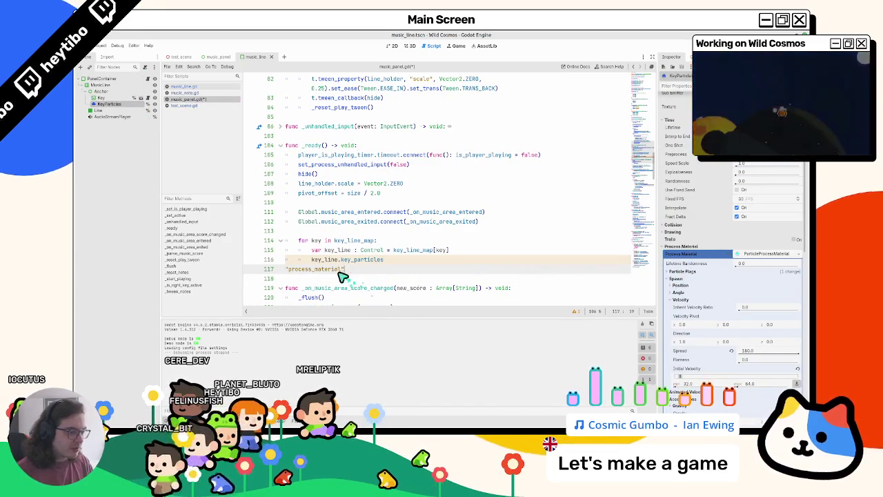
key(ctrl+z)
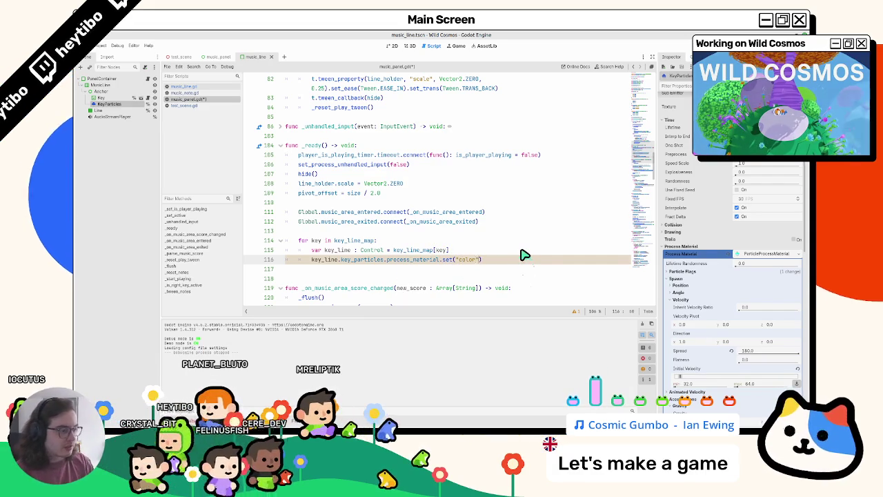
text(,)
Step: Make the loop read colours from key_color_map and save music_panel.gd
double_click(316, 240)
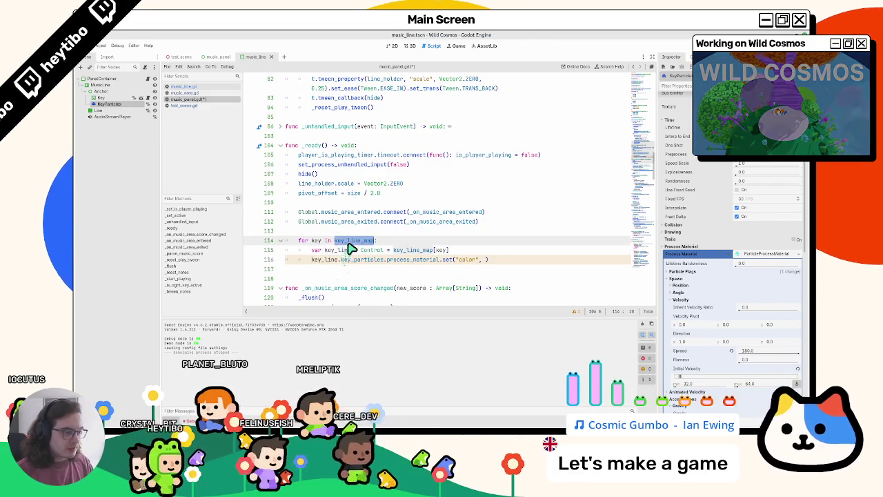
scroll(341, 245, up, 20)
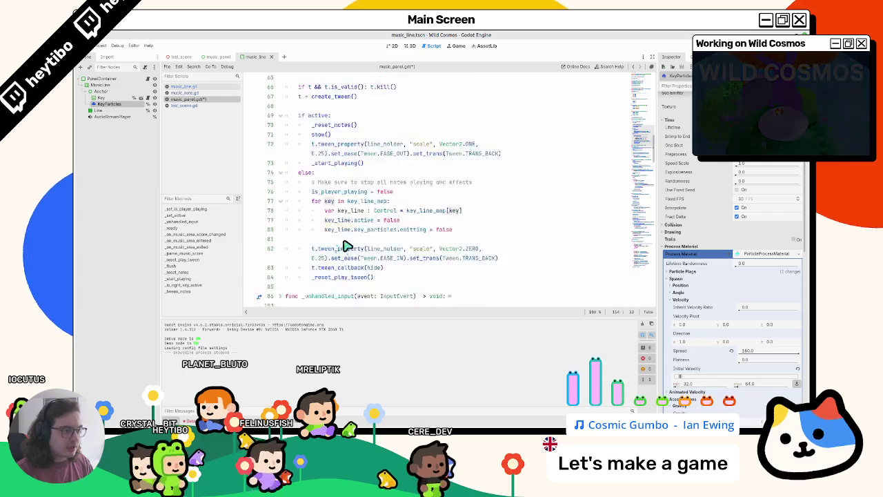
scroll(358, 259, up, 2)
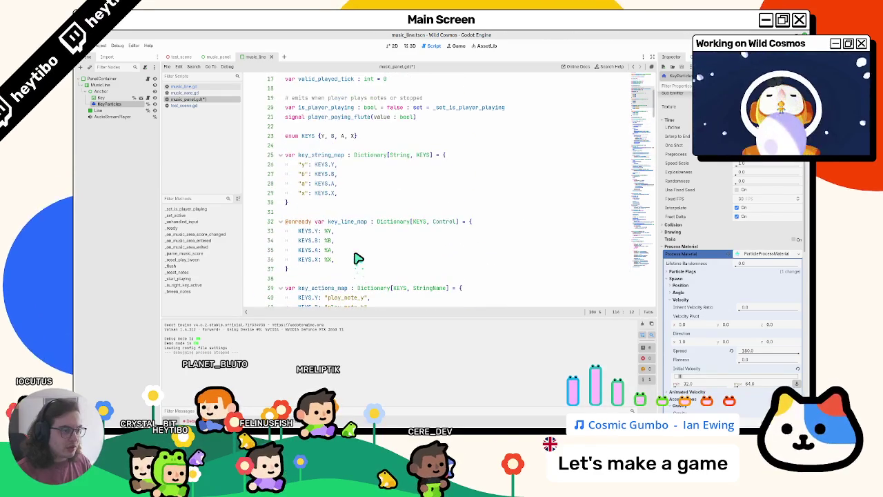
scroll(357, 259, down, 3)
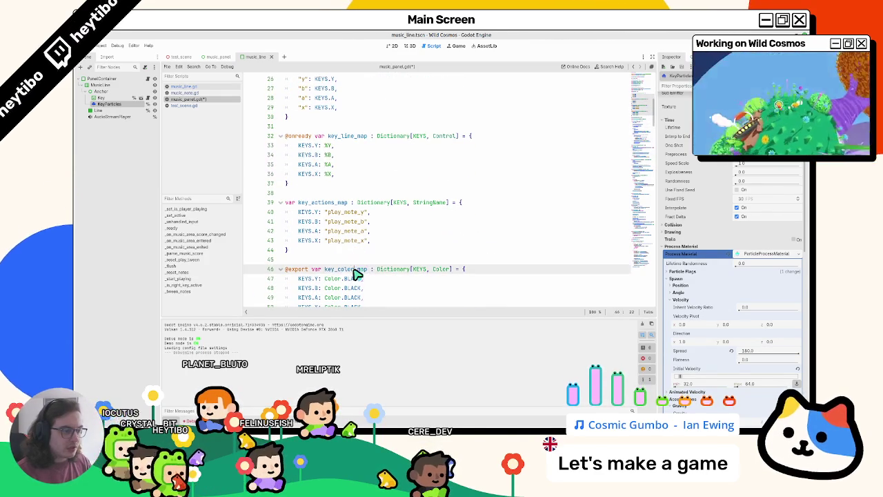
scroll(357, 269, down, 15)
text(key_color_map)
scroll(464, 291, down, 2)
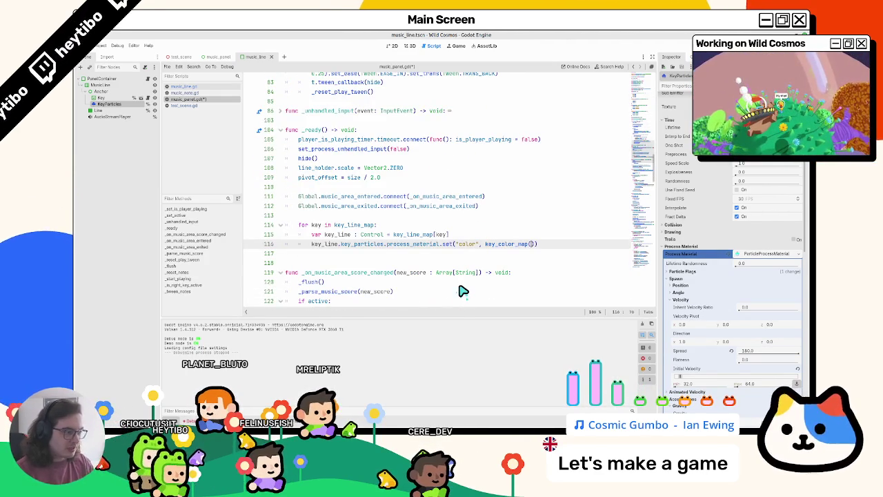
text(key)
key(ctrl+s)
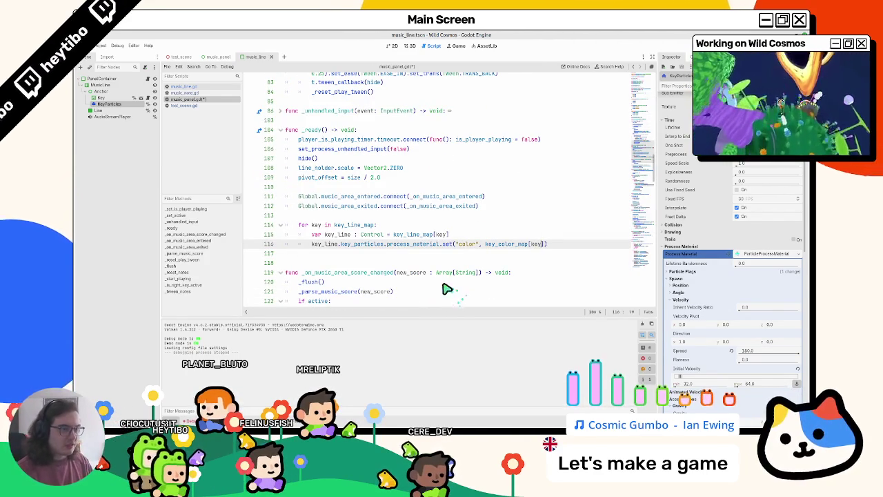
Step: Run the test_scene with F6
click(191, 58)
click(188, 100)
key(F6)
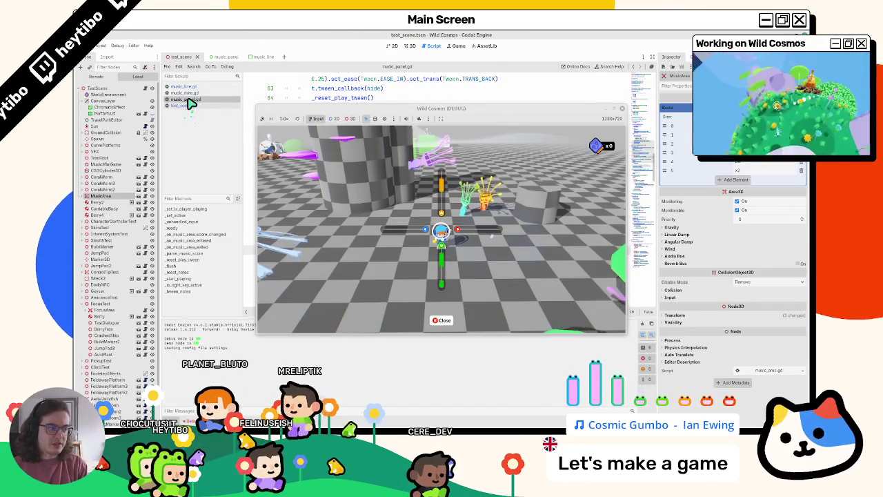
Step: Pause, maximize the game window, resume playing the music minigame, then close the game with F8
key(Escape)
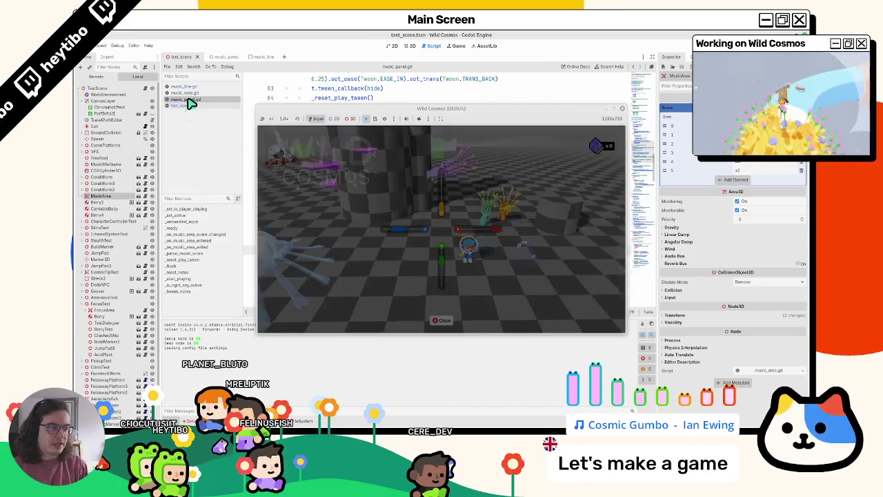
key(super+Up)
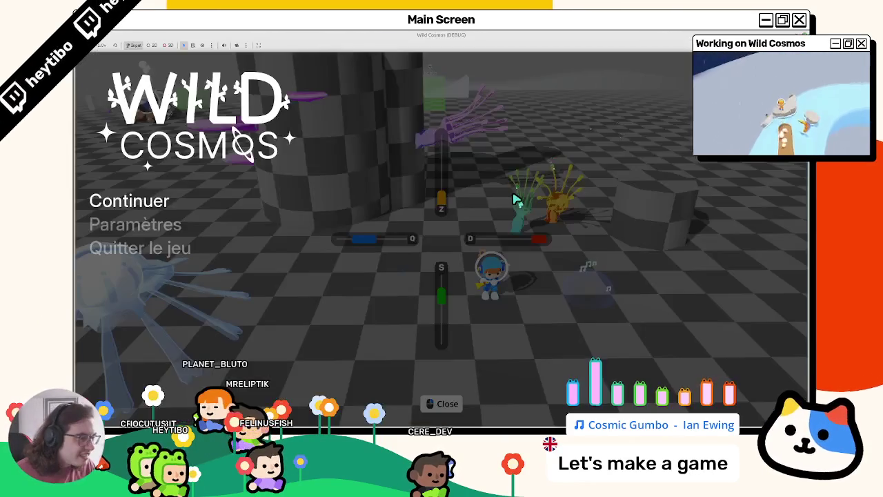
key(Escape)
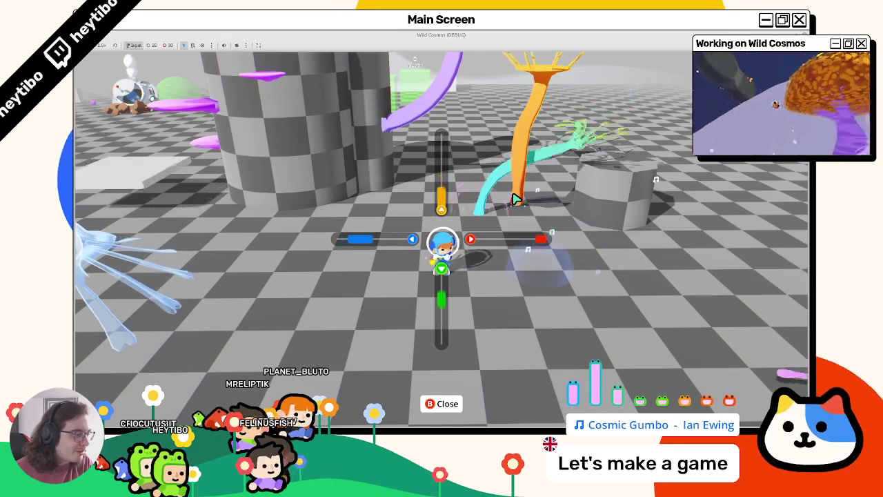
key(F8)
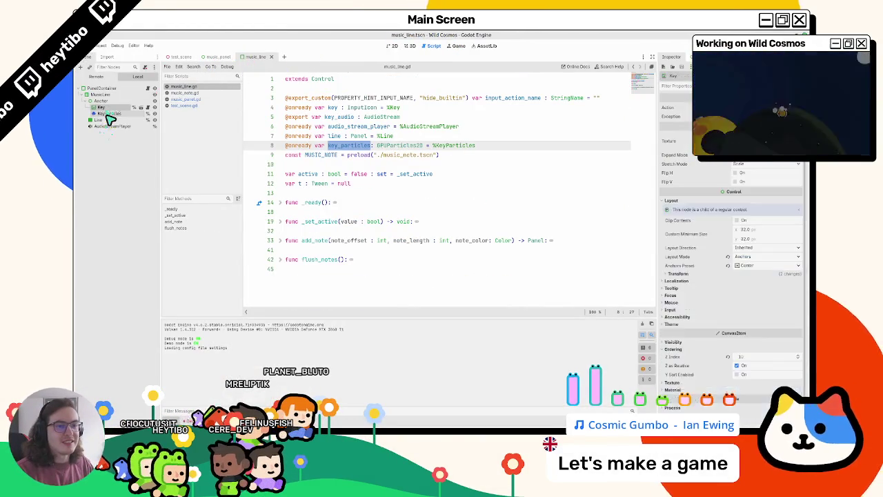
Step: Make KeyParticles' material local to scene and playtest the test_scene again
scroll(707, 236, down, 15)
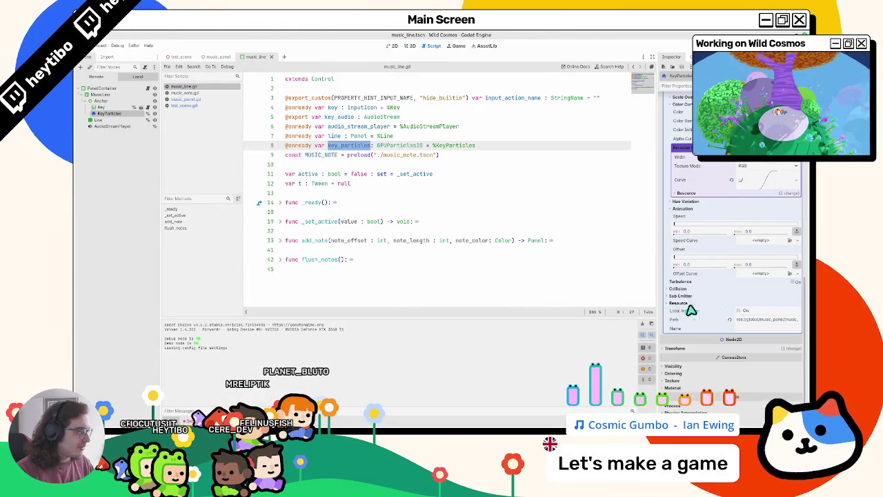
click(727, 307)
click(180, 58)
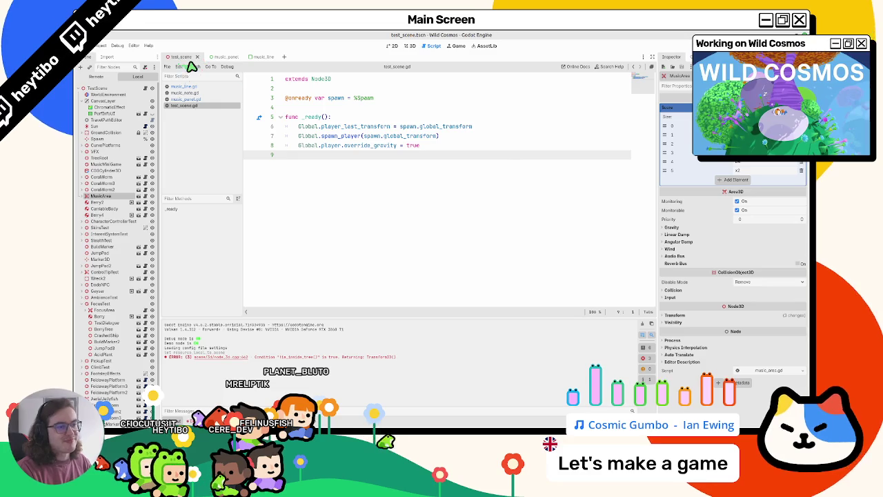
key(F6)
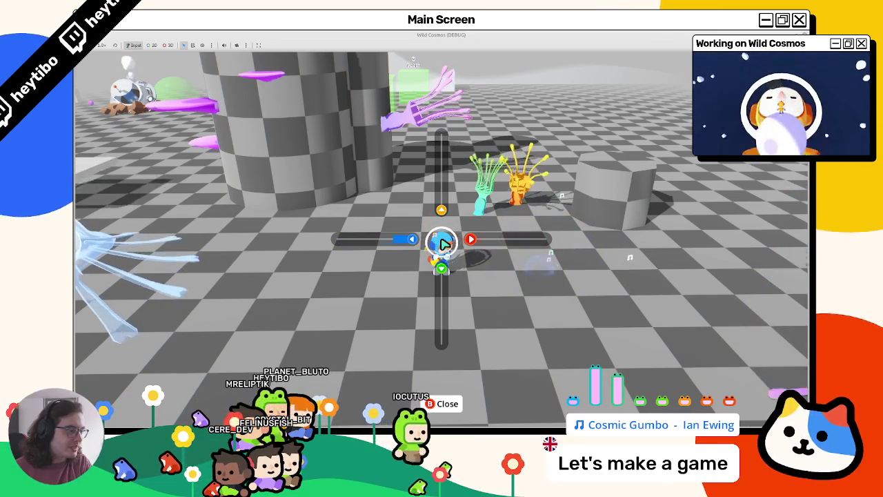
key(Escape)
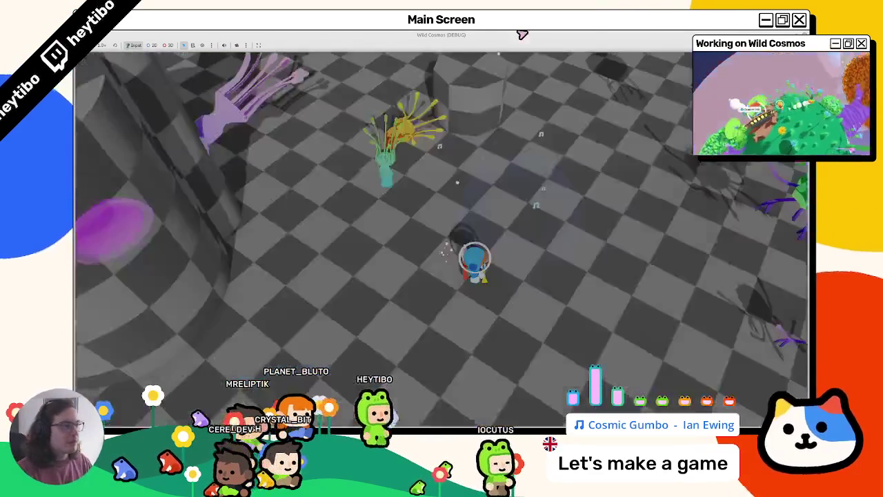
key(F8)
Step: Return to music_panel.gd at the particle colour line 116
click(181, 93)
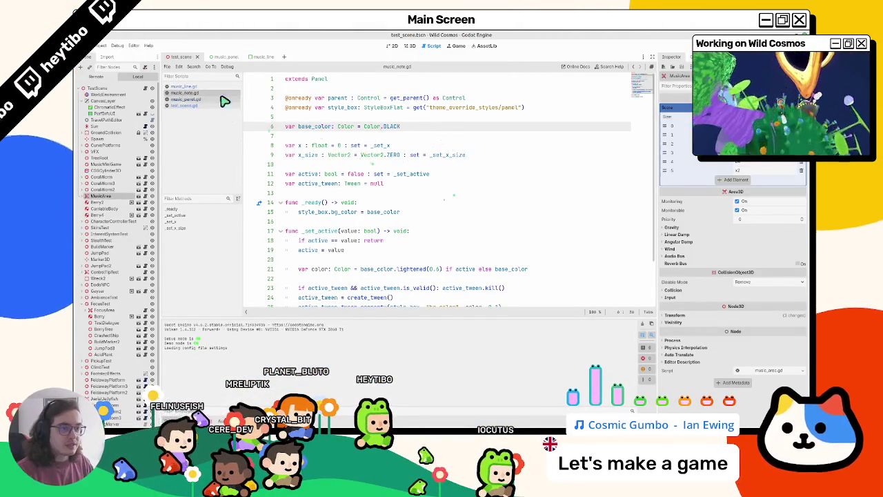
key(alt+Left)
key(alt+Left)
key(alt+Left)
key(ctrl+z)
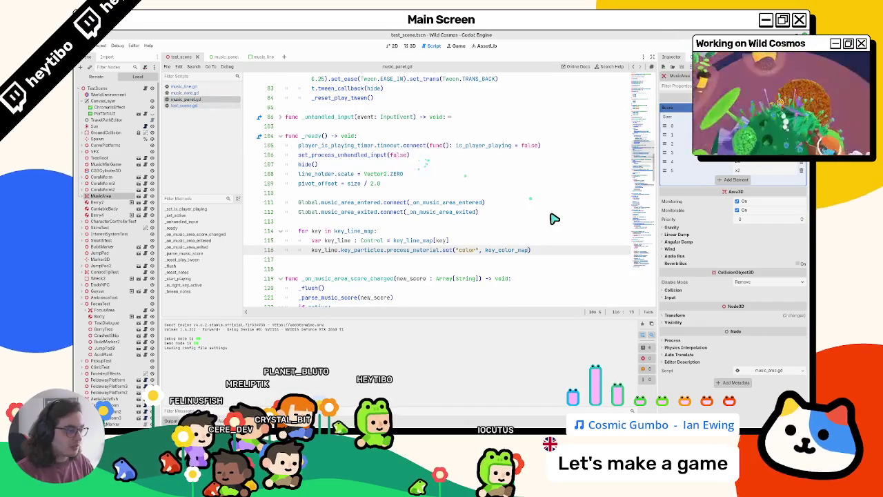
Step: Append .lightened(0.5) to key_color_map[key] on line 116, save, and test it in-game
text([key].l)
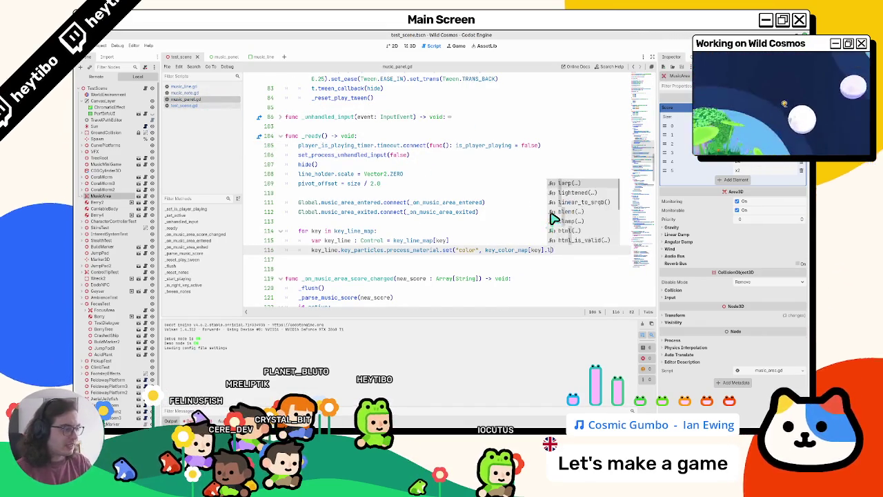
text(0.5)
key(ctrl+s)
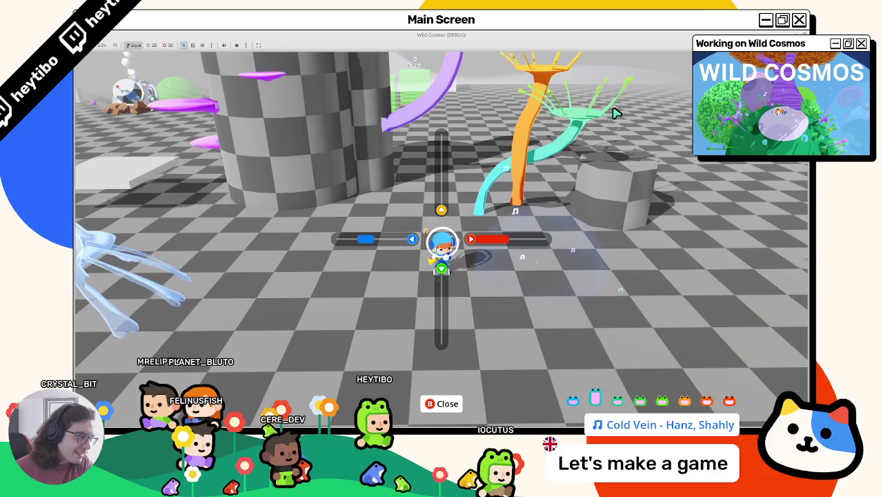
key(Escape)
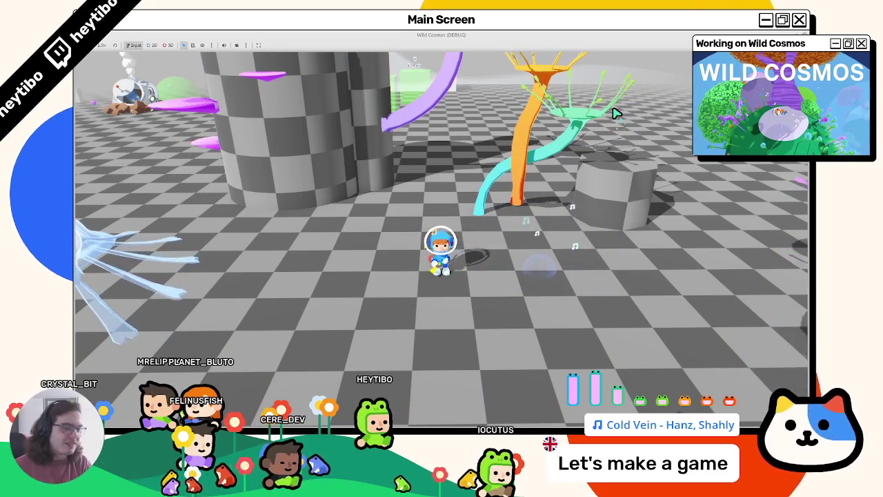
key(F8)
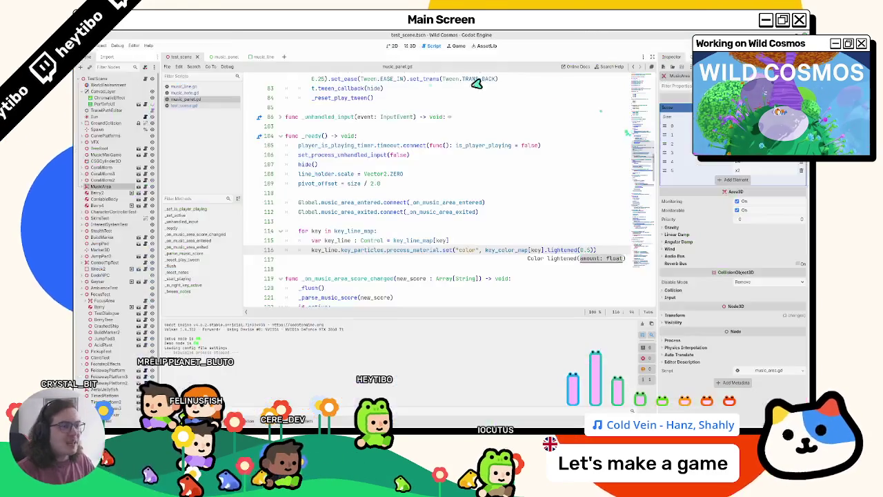
click(410, 45)
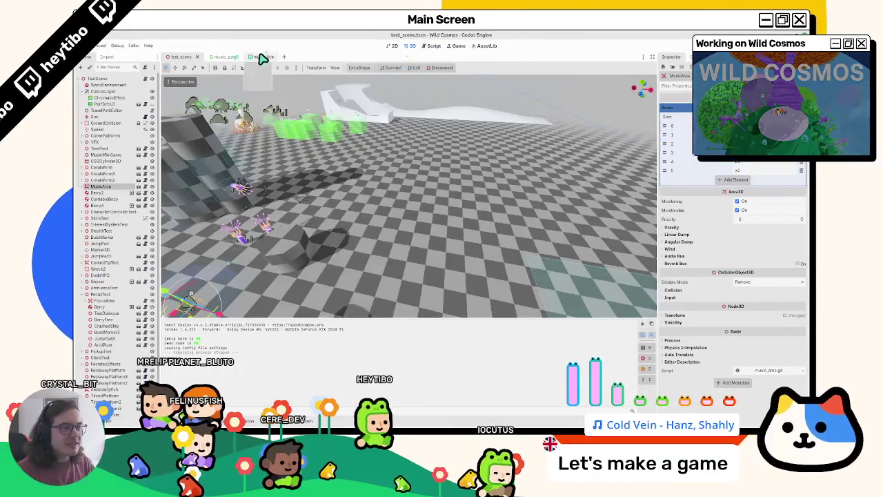
Step: Select the KeyParticles node in the music_line scene and browse its process material
click(261, 56)
click(106, 105)
click(107, 105)
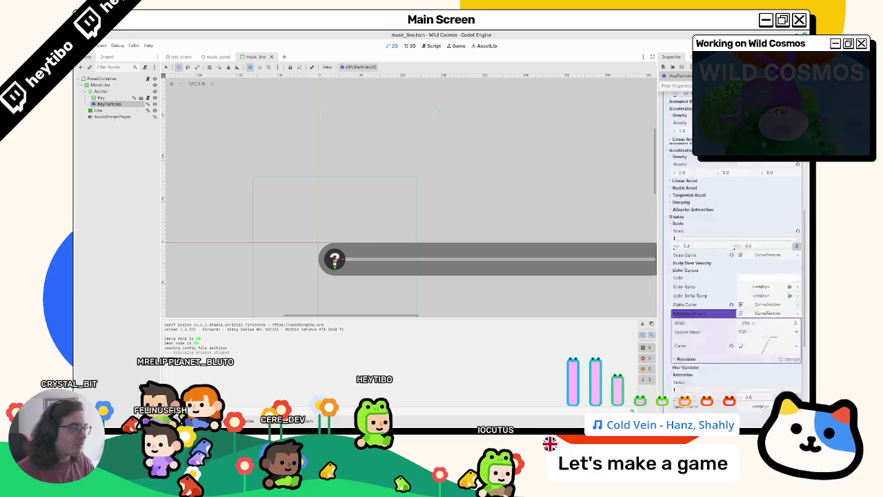
scroll(738, 201, down, 10)
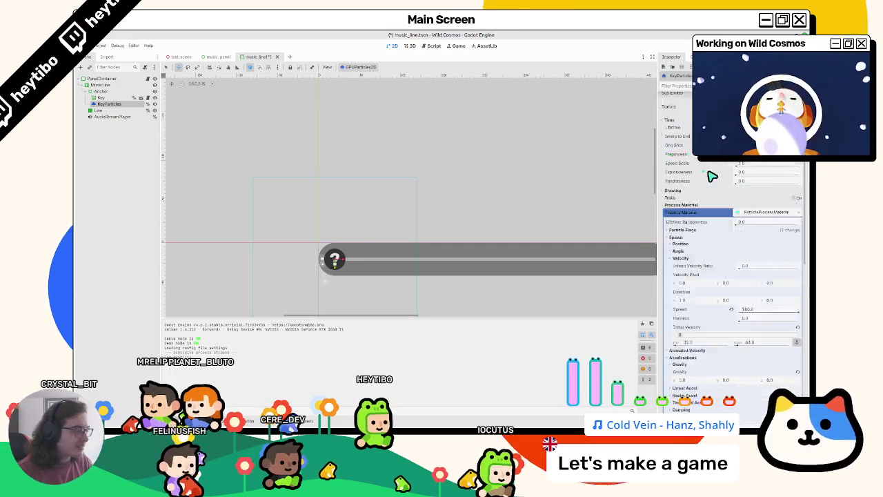
scroll(690, 228, up, 3)
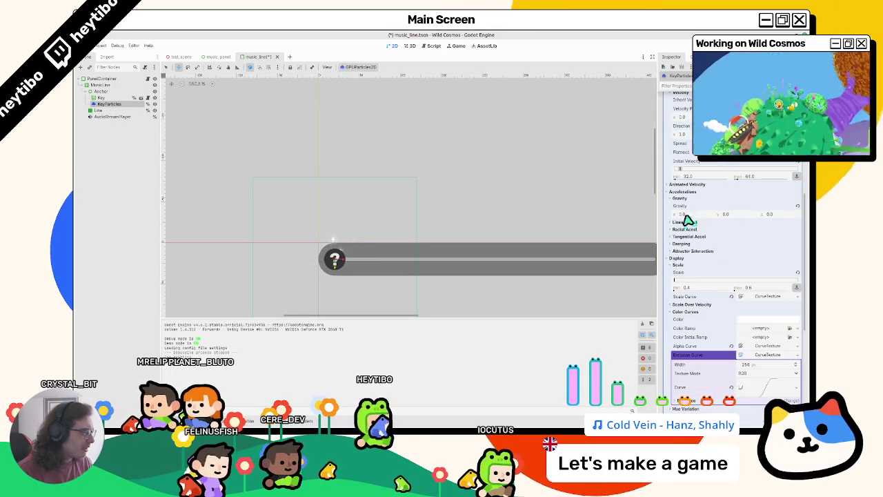
scroll(692, 209, up, 3)
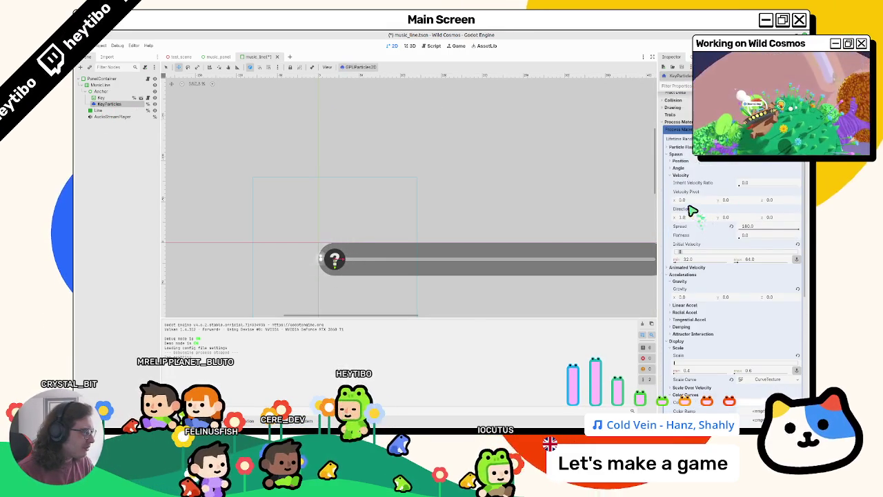
click(696, 169)
click(697, 169)
Step: Set the emission shape to Sphere with radius 12.0 and save the scene
click(698, 161)
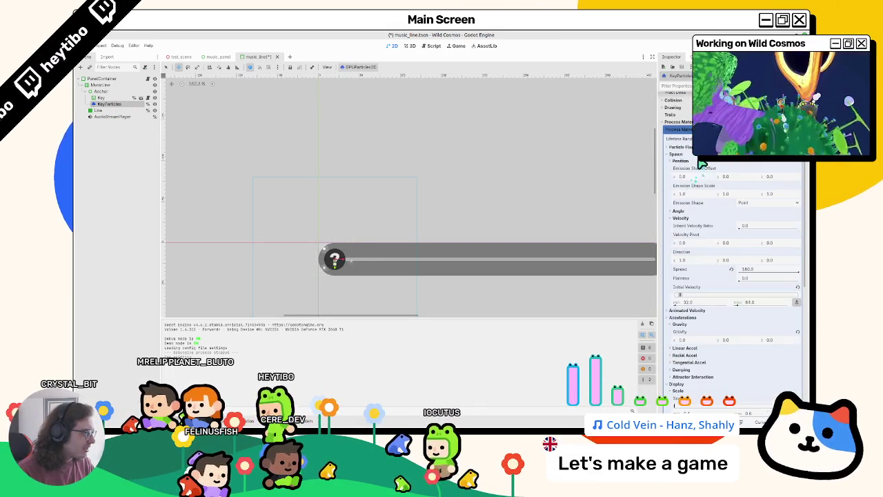
click(745, 202)
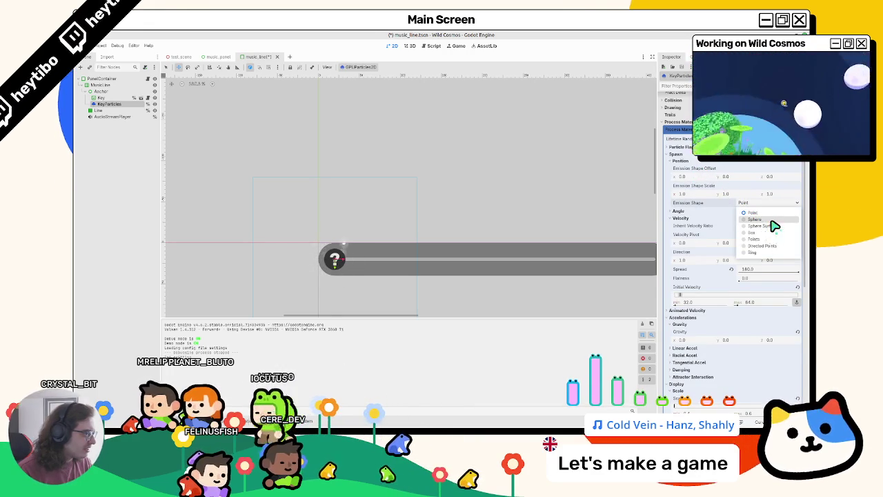
click(770, 220)
drag(741, 216, 746, 219)
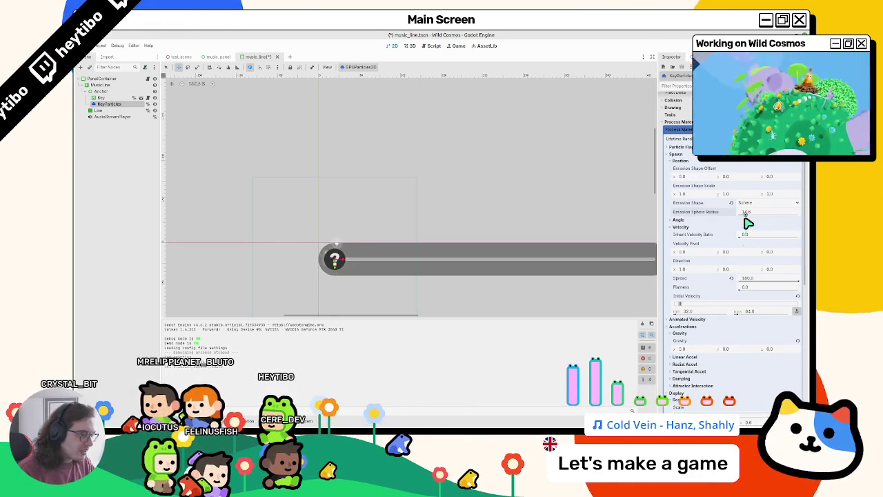
click(748, 221)
text(12)
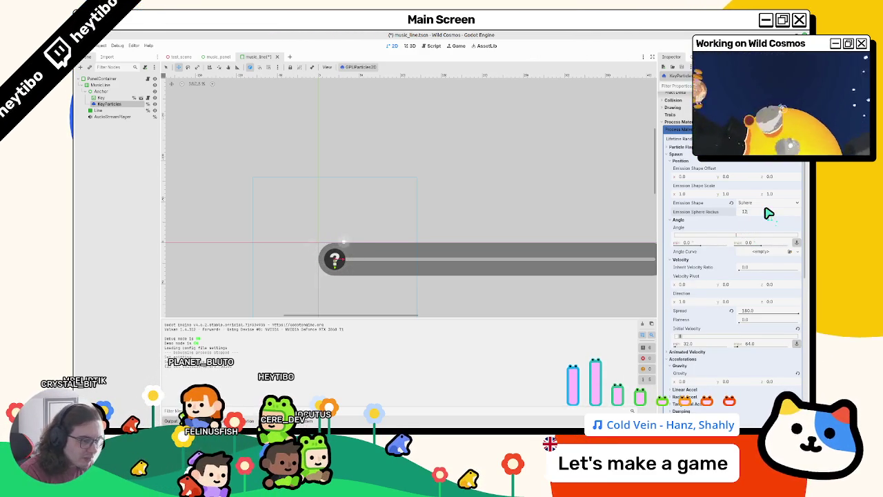
key(ctrl+s)
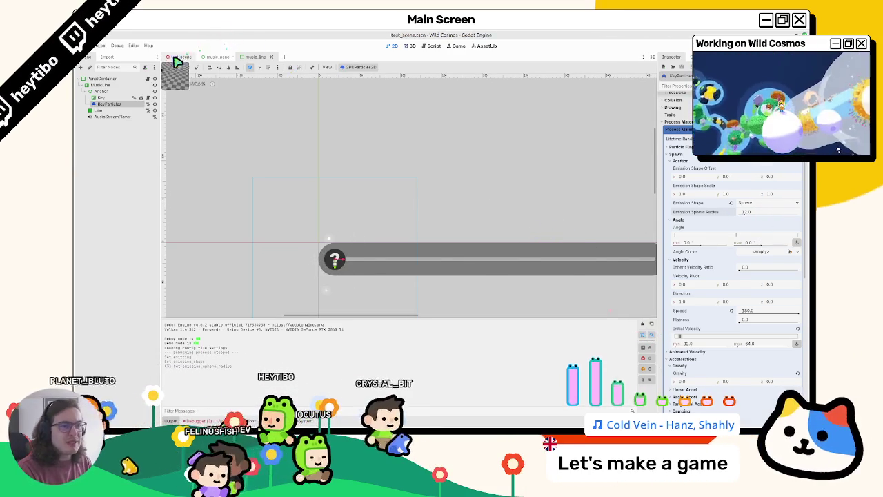
Step: Launch the game with F5, open the music minigame, then stop it
key(F5)
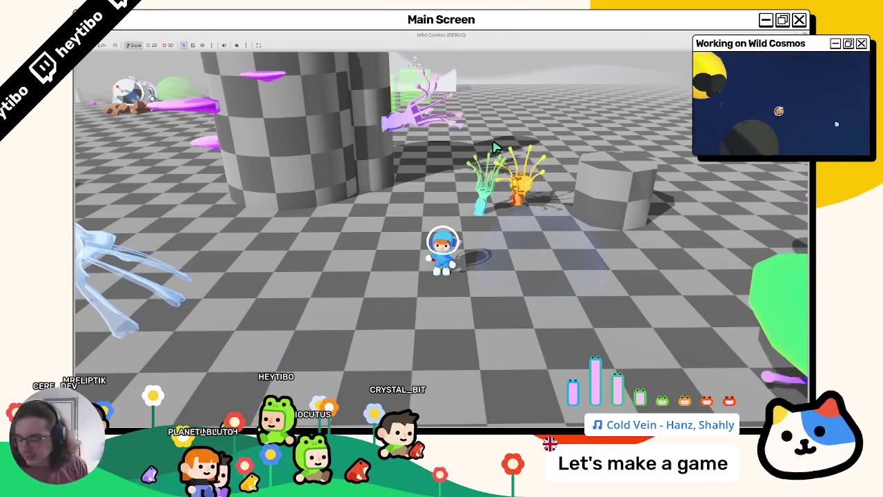
key(e)
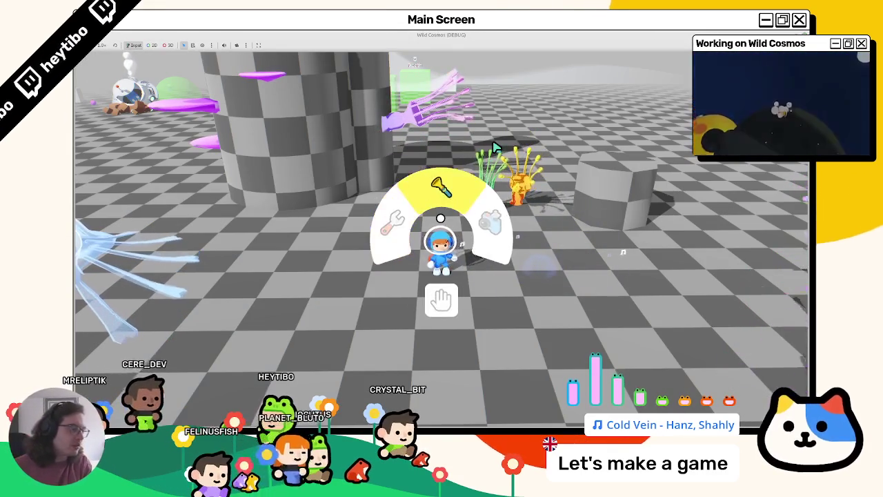
key(F8)
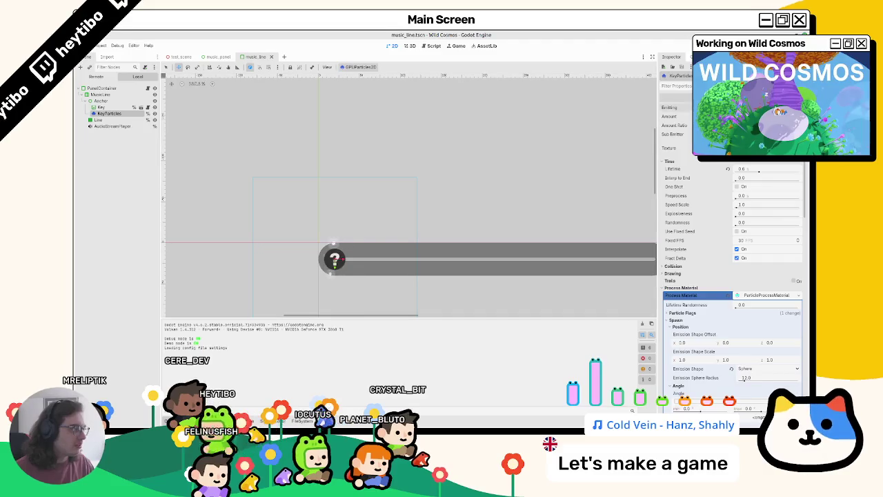
Step: Rerun from test_scene in a maximized window, play the music minigame, and pause
click(178, 56)
key(F5)
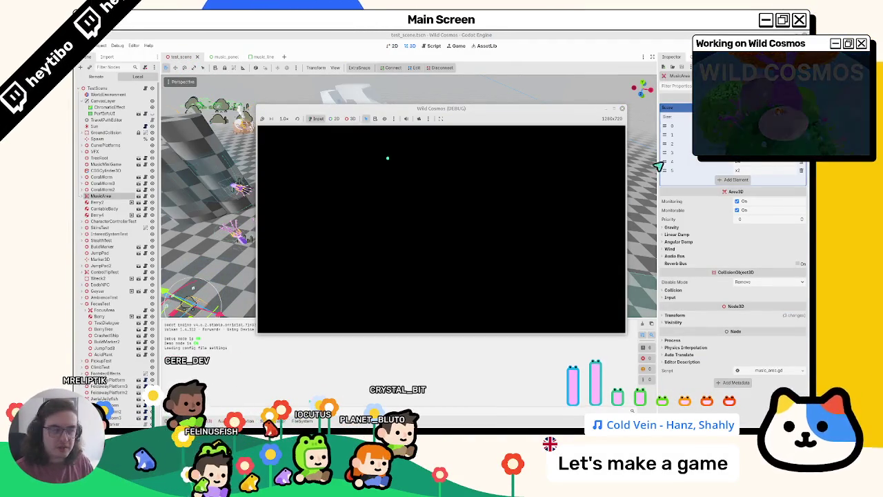
click(616, 109)
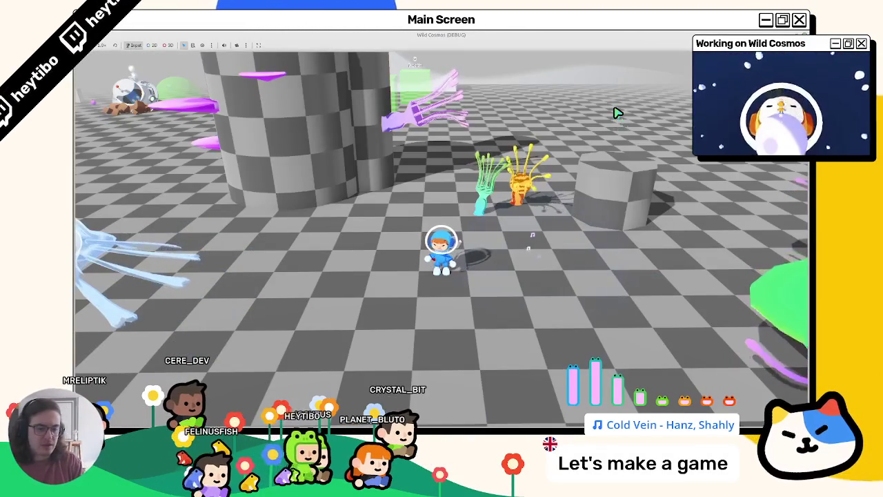
key(e)
key(Return)
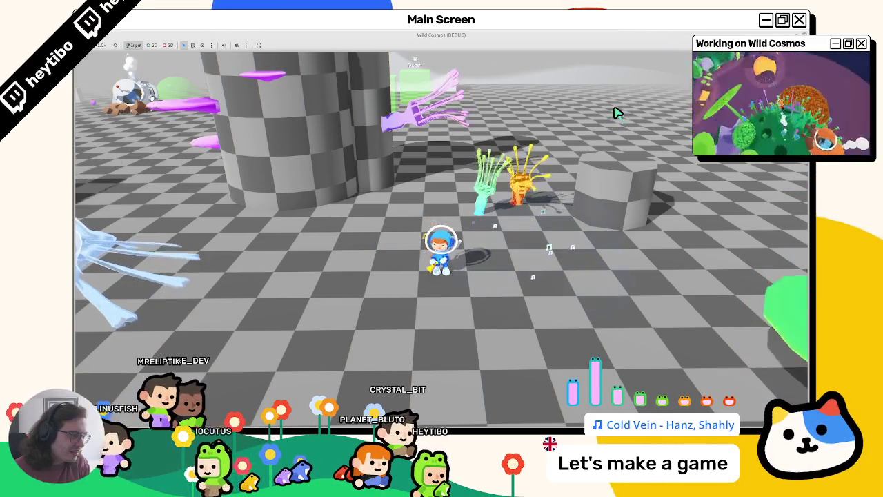
key(Escape)
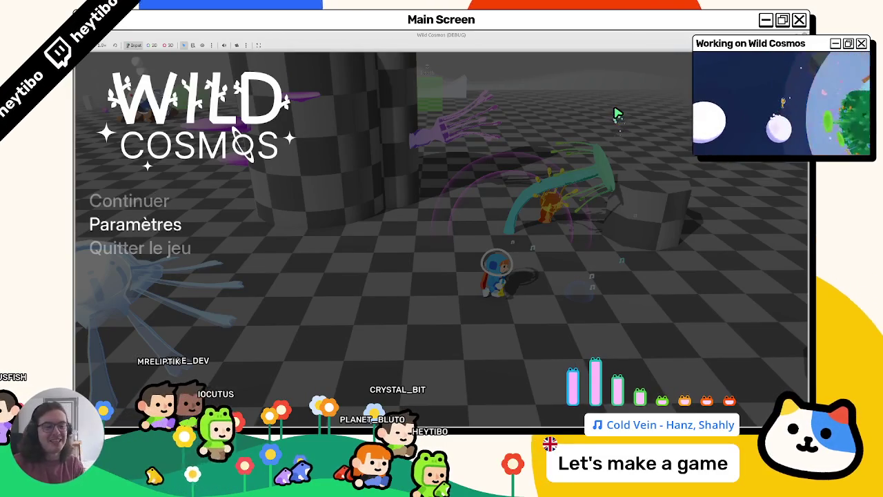
key(Escape)
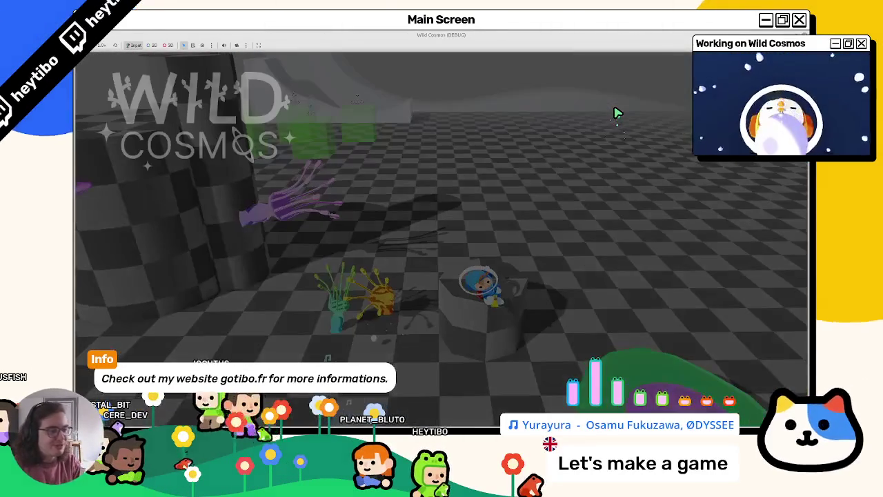
Step: Quit the game, clear the Output log, and orbit the 3D view toward the music area
key(Return)
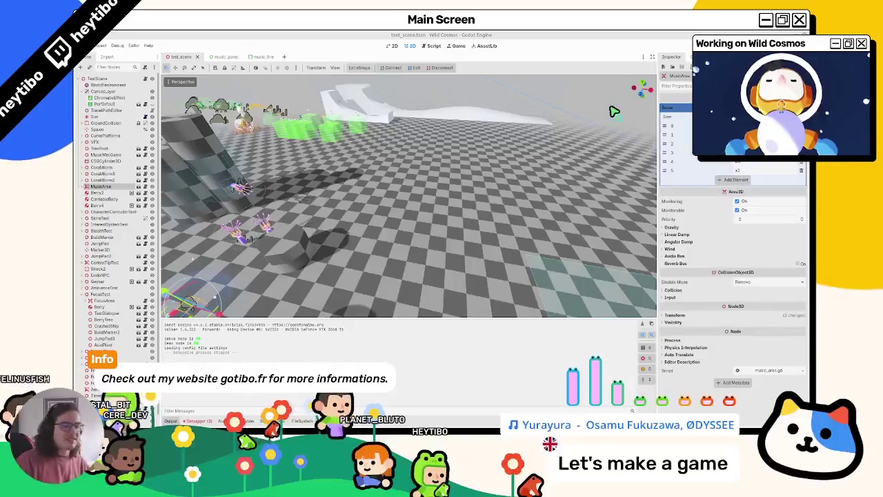
click(642, 324)
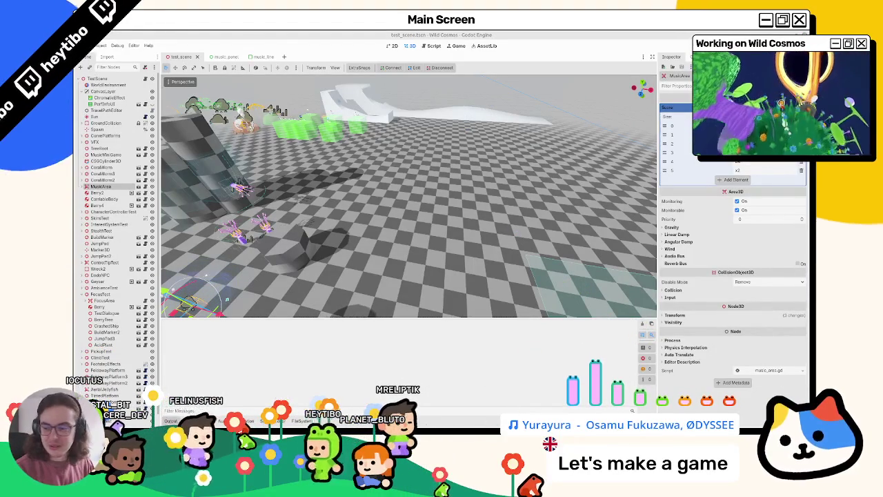
drag(357, 242, 377, 227)
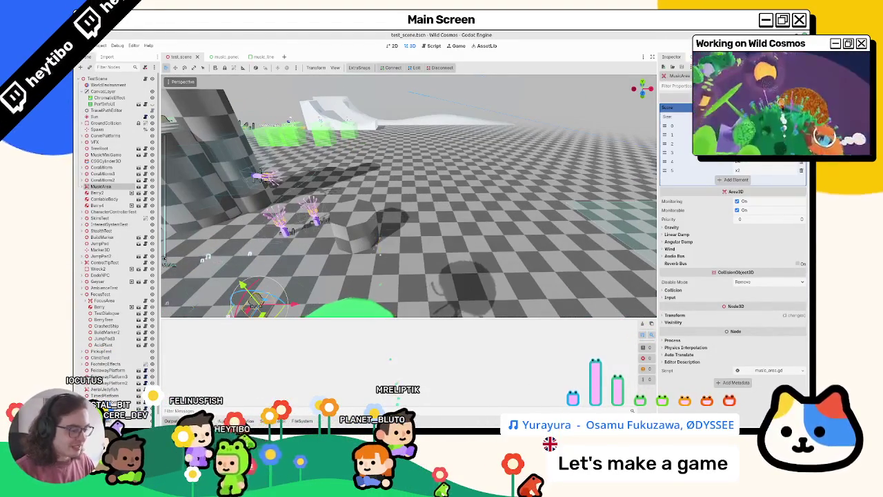